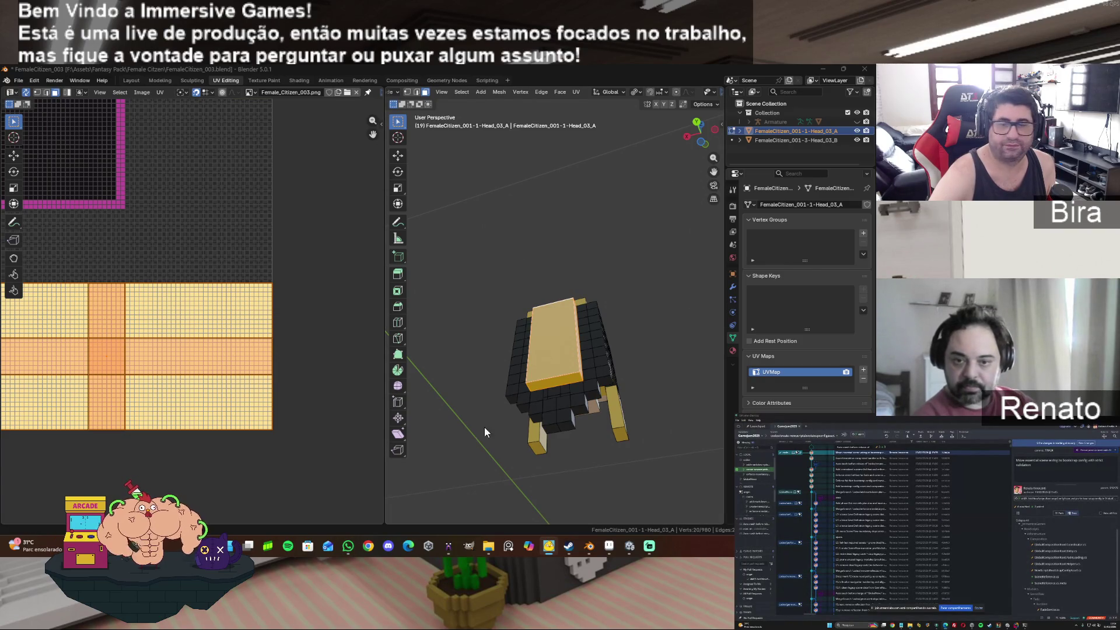
# Step: Select the head's flat top slab and merge its duplicate vertices by distance
pyautogui.click(825, 621)
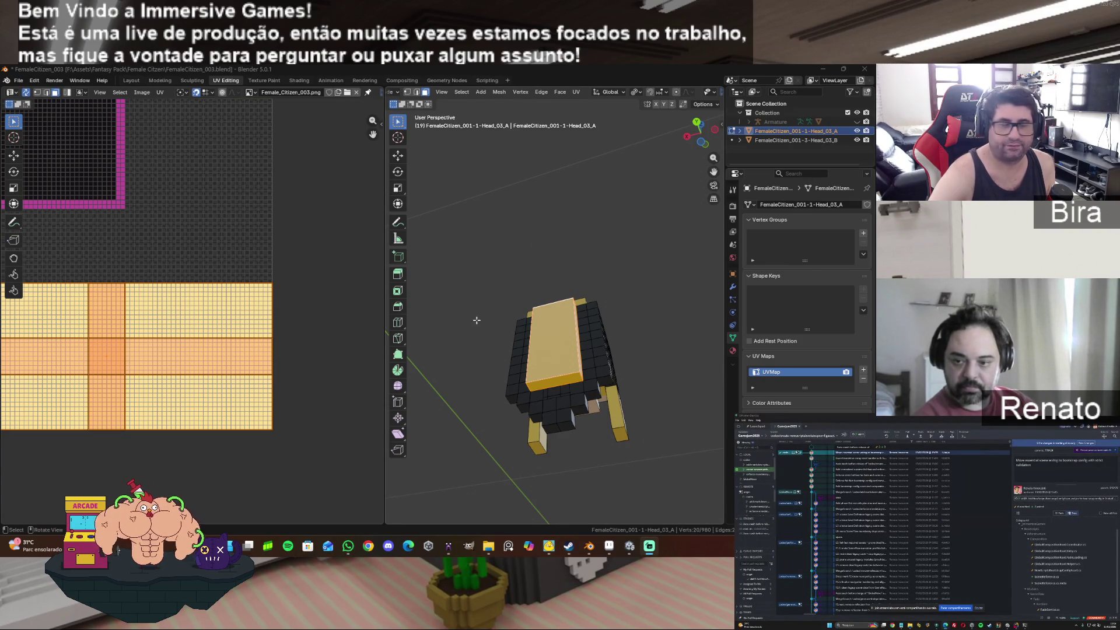
pyautogui.click(634, 285)
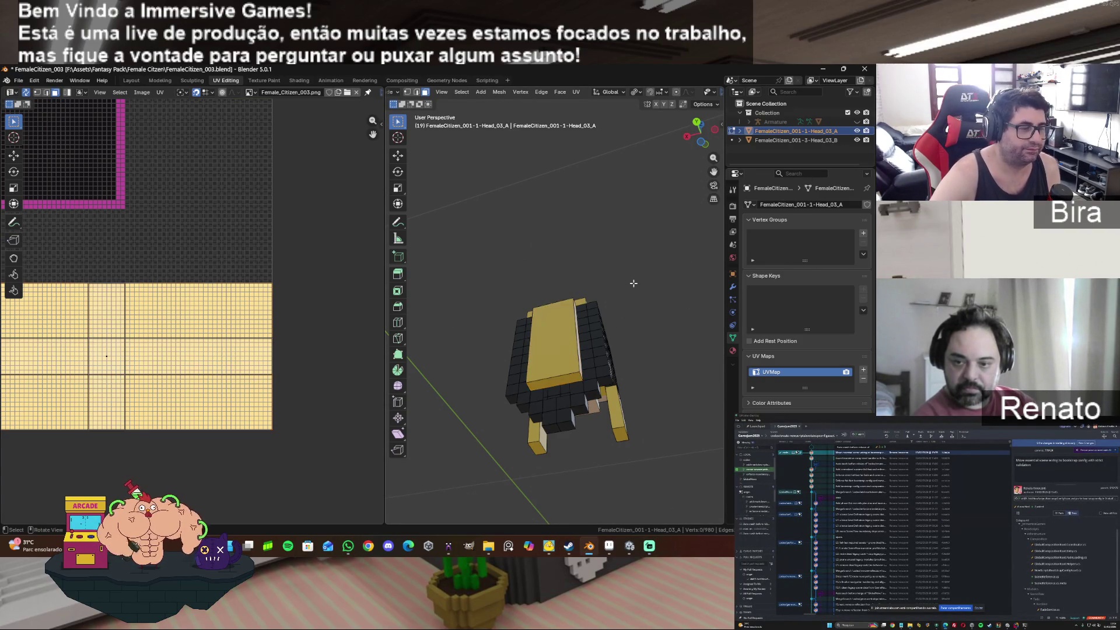
pyautogui.doubleClick(568, 350)
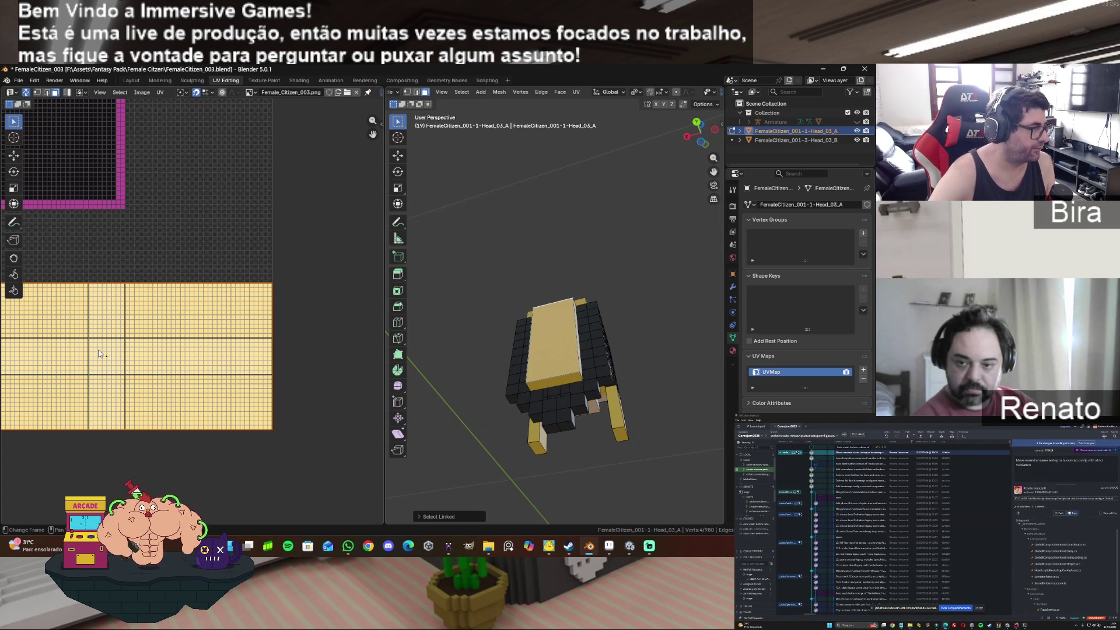
pyautogui.moveTo(114, 365); pyautogui.dragTo(115, 365)
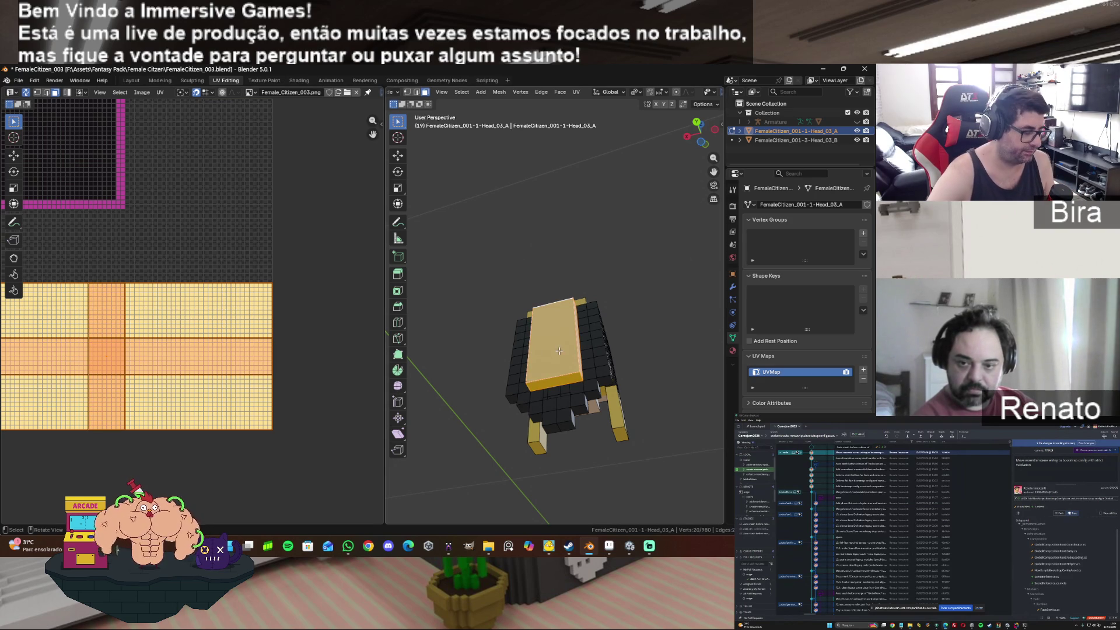
pyautogui.press('m')
pyautogui.click(568, 354)
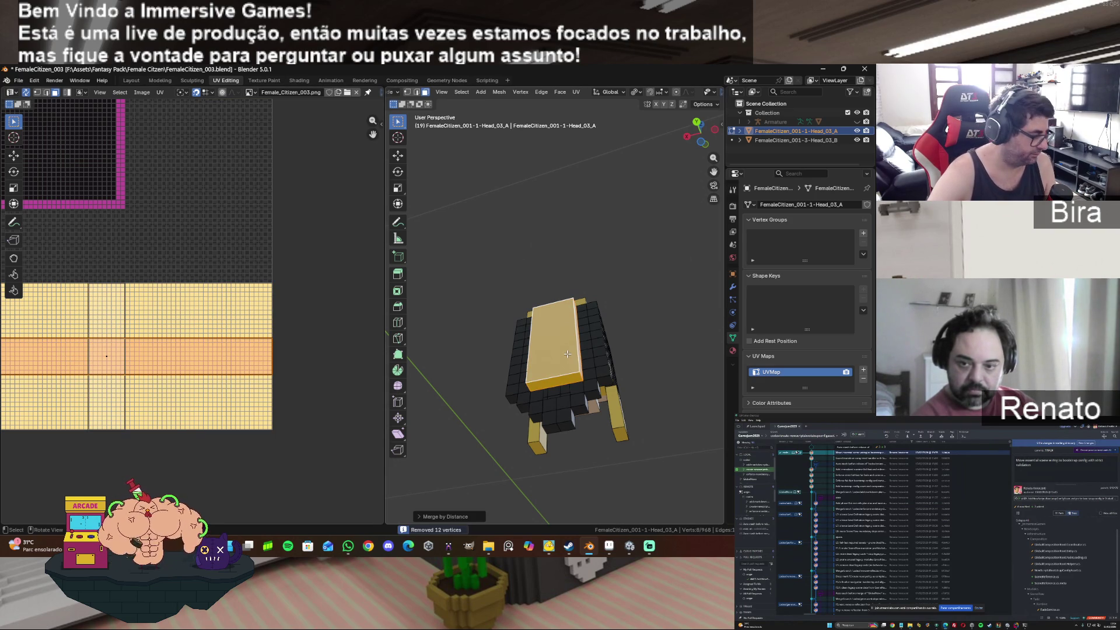
# Step: Limited-dissolve the top slab's faces, then reselect the whole slab as one piece
pyautogui.press('x')
pyautogui.click(567, 353)
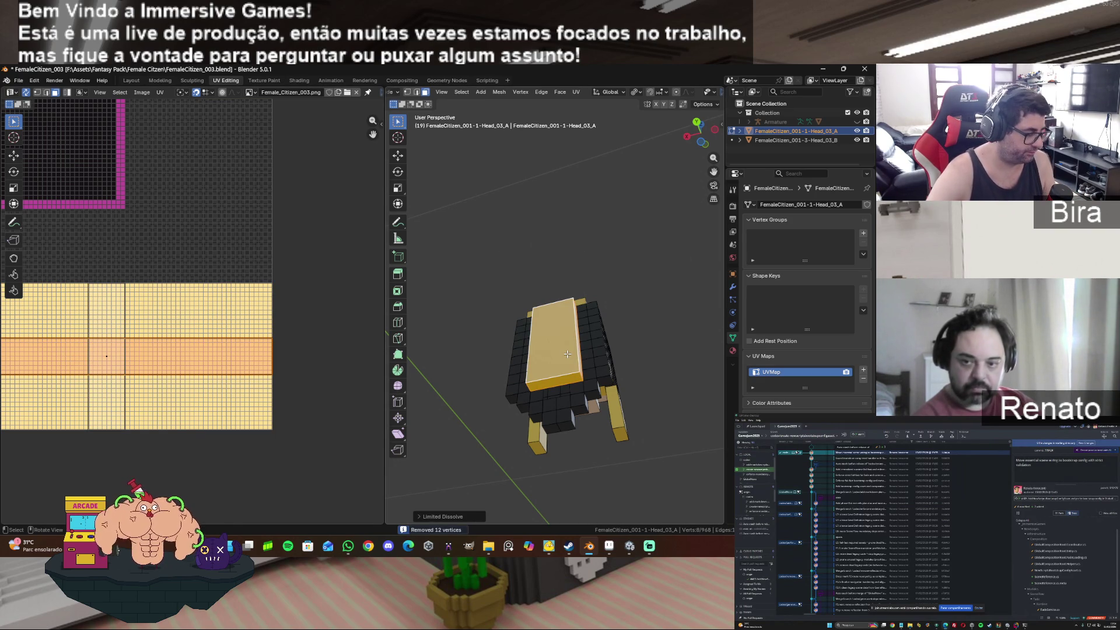
pyautogui.hotkey('ctrl', 'z')
pyautogui.hotkey('ctrl', 'shift', 'z')
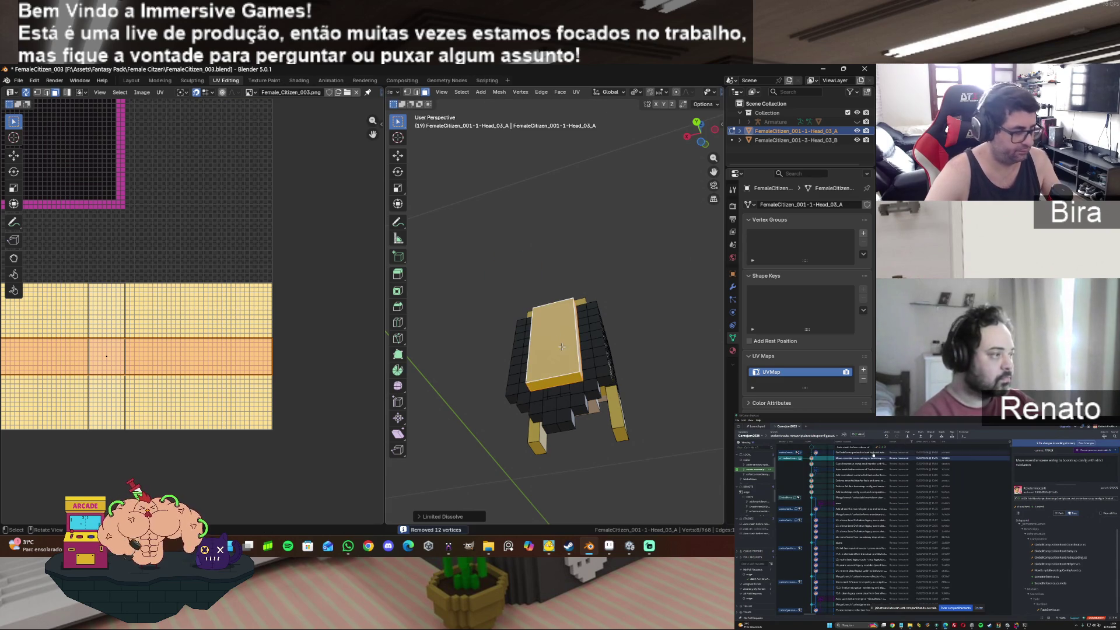
pyautogui.hotkey('alt', 'a')
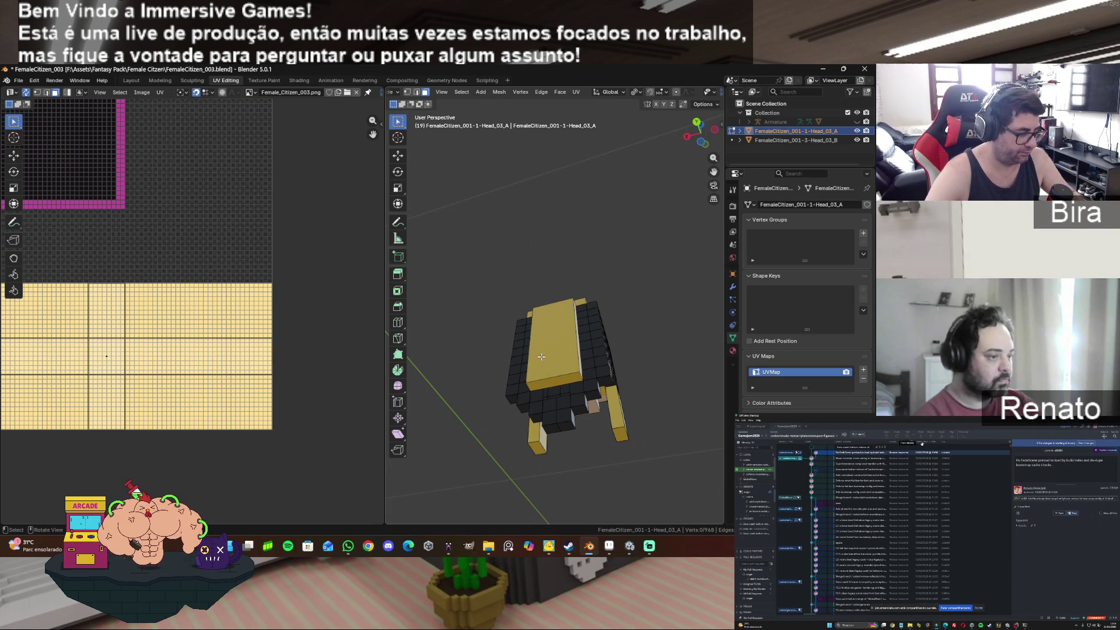
pyautogui.press('l')
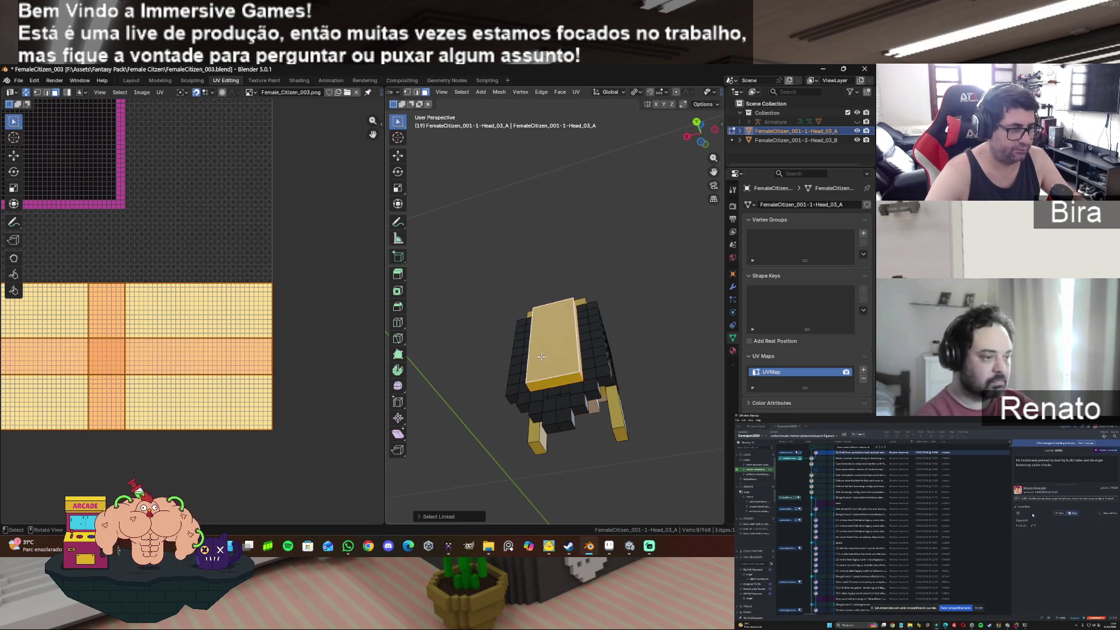
pyautogui.press('g')
pyautogui.press('Escape')
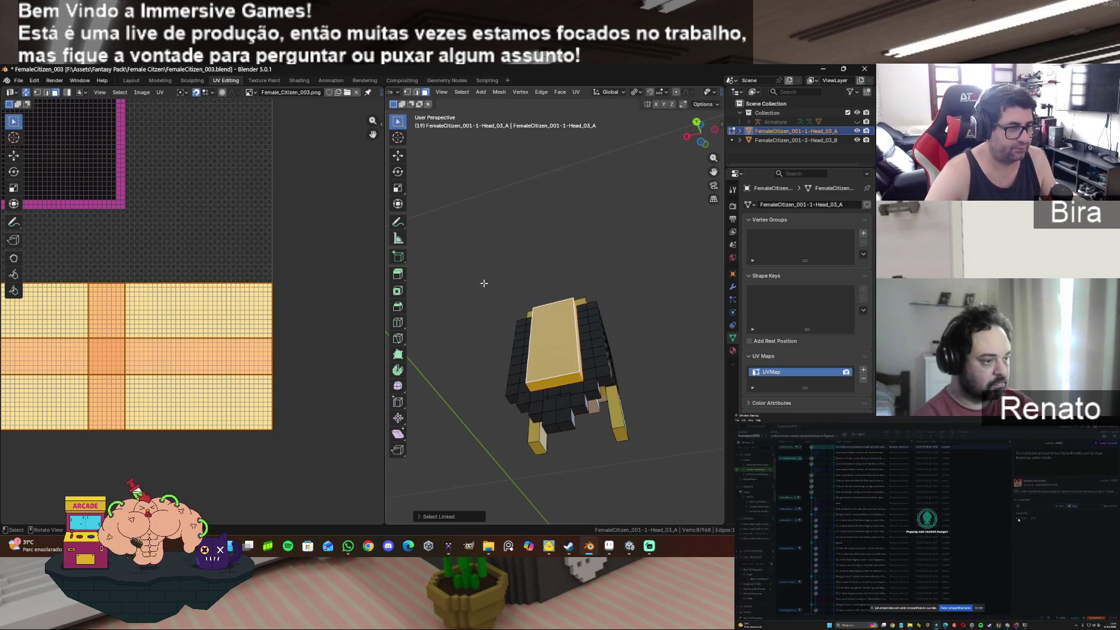
# Step: Hide the top slab and frame the head from the front
pyautogui.press('h')
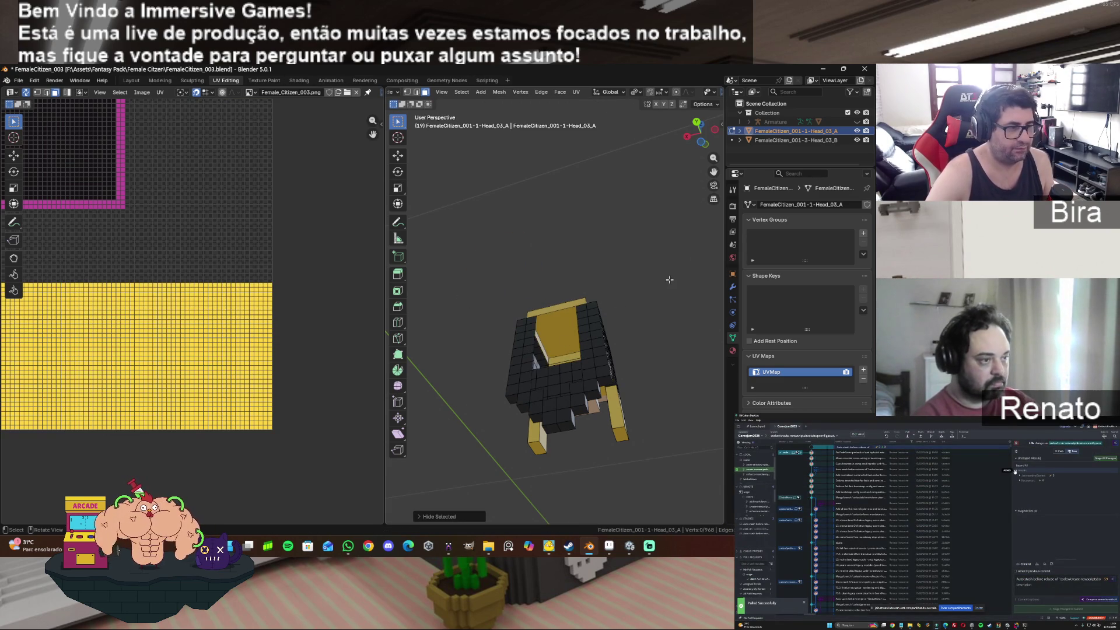
pyautogui.moveTo(702, 133)
pyautogui.mouseDown()
pyautogui.moveTo(699, 111)
pyautogui.moveTo(726, 112)
pyautogui.moveTo(693, 115)
pyautogui.mouseUp()
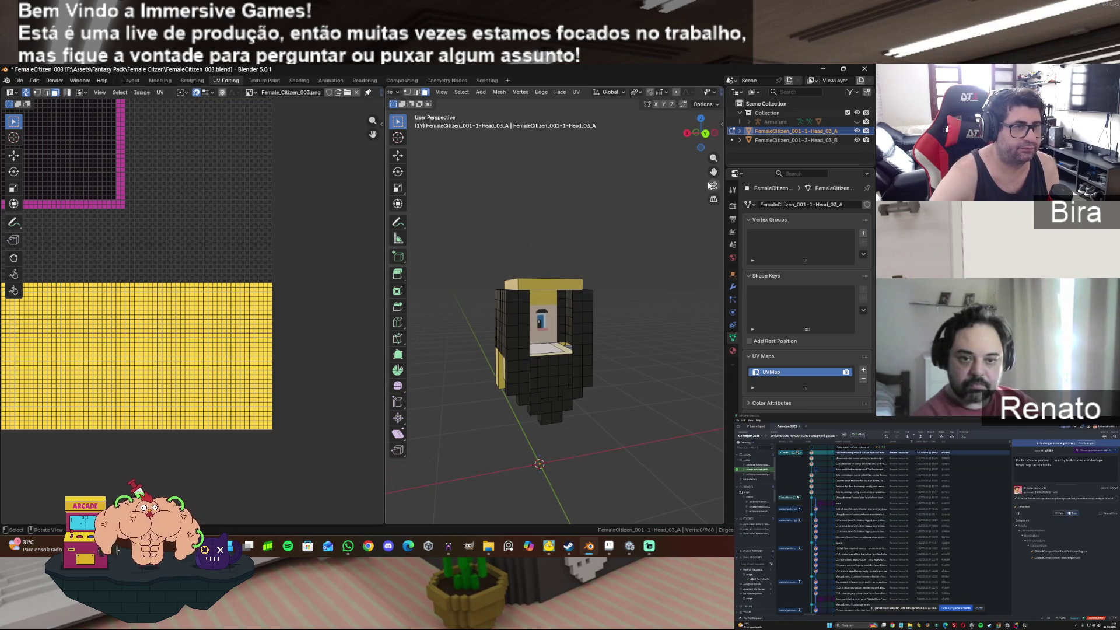
pyautogui.moveTo(713, 172)
pyautogui.mouseDown()
pyautogui.moveTo(709, 134)
pyautogui.moveTo(706, 175)
pyautogui.moveTo(607, 308)
pyautogui.mouseUp()
pyautogui.press('Home')
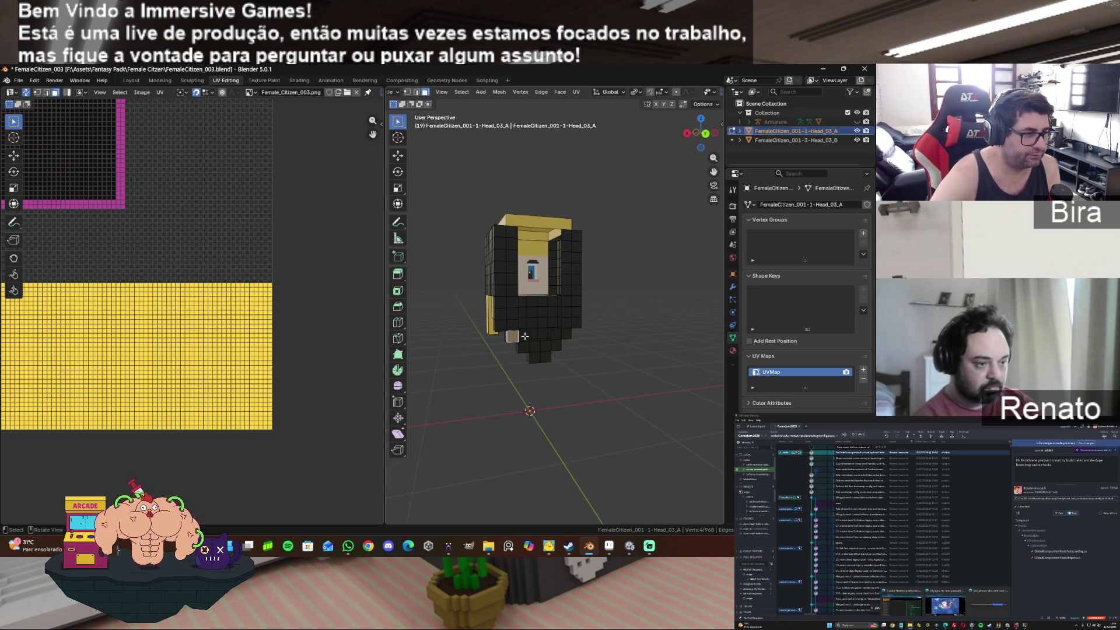
# Step: Merge the chin faces' four duplicate vertices by distance, then select a chin vertex
pyautogui.keyDown('shift'); pyautogui.click(556, 334); pyautogui.keyUp('shift')
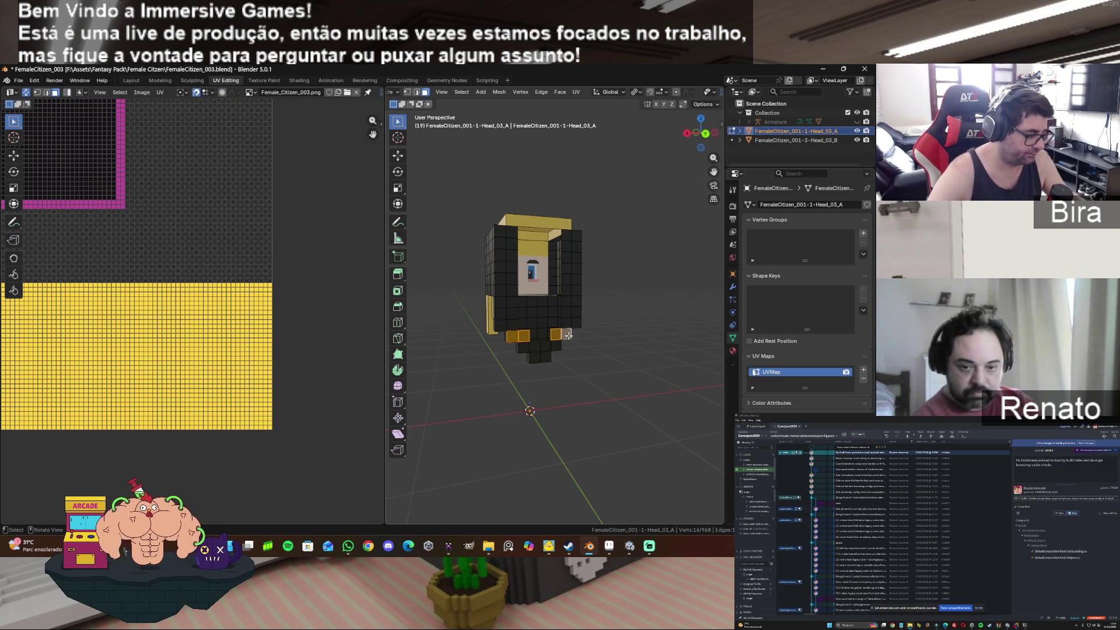
pyautogui.press('m')
pyautogui.click(568, 335)
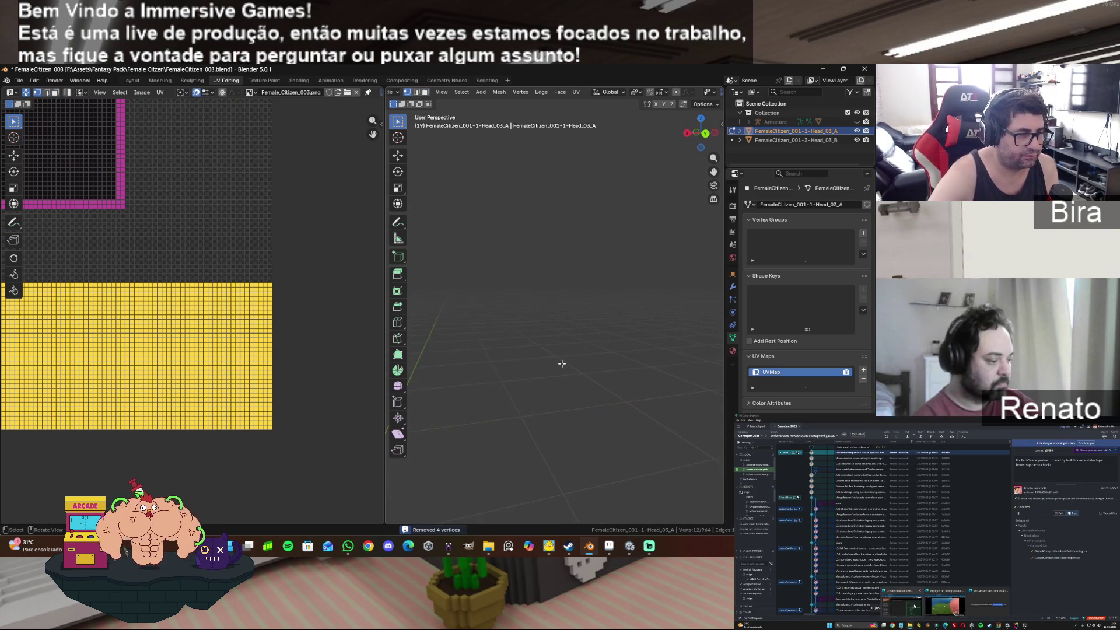
pyautogui.moveTo(713, 158)
pyautogui.mouseDown()
pyautogui.moveTo(714, 108)
pyautogui.moveTo(506, 365)
pyautogui.mouseUp()
pyautogui.click(496, 370)
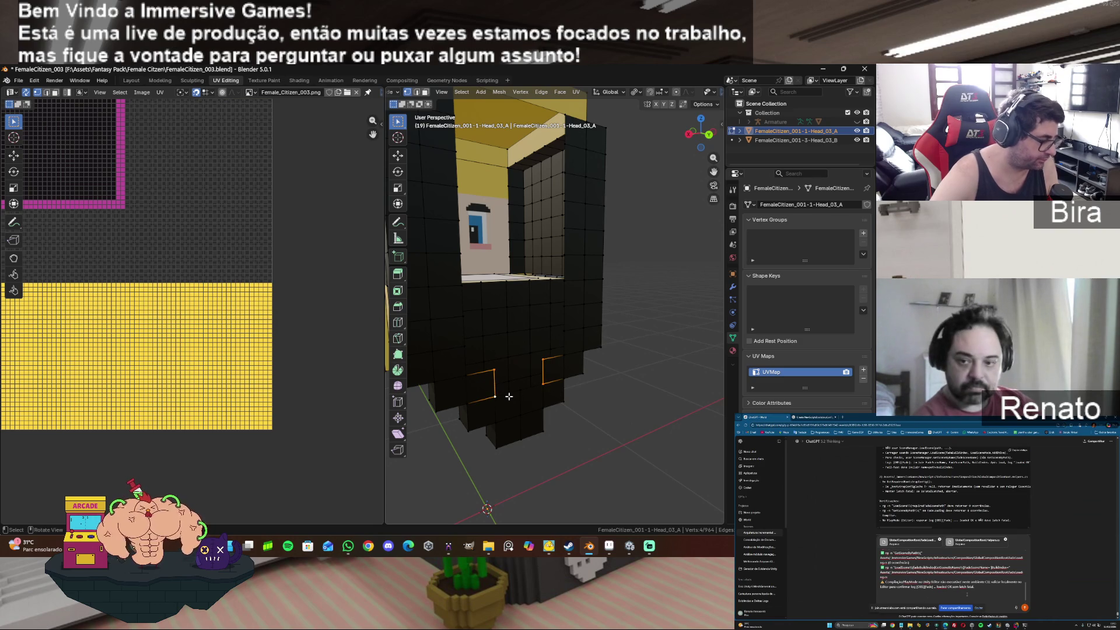
# Step: Fill a new face between the two selected edges at the lower front
pyautogui.press('g')
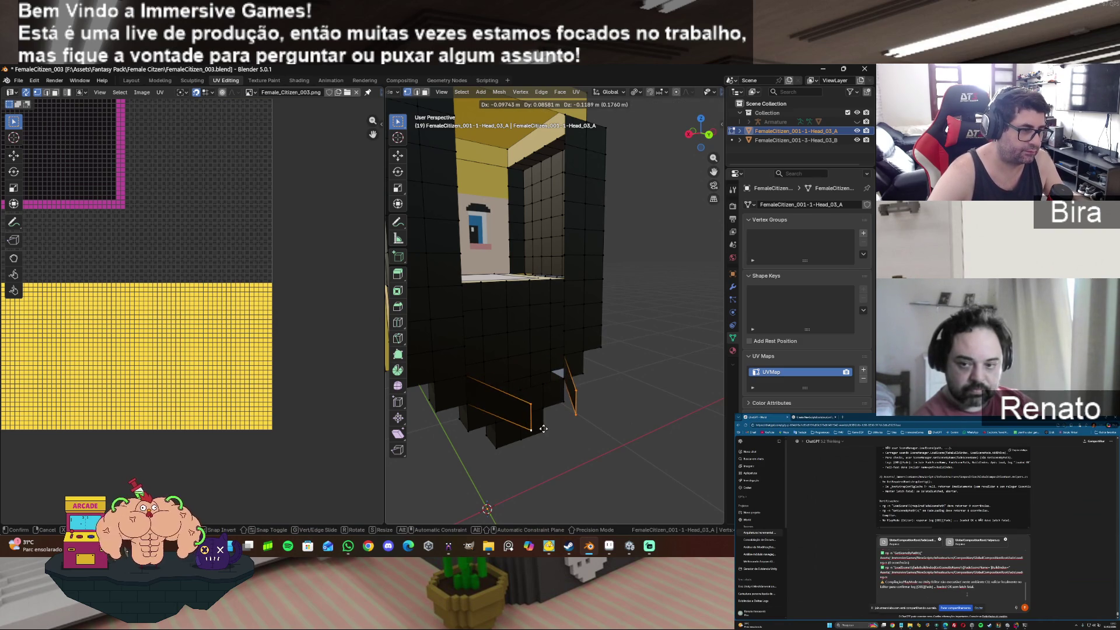
pyautogui.press('Escape')
pyautogui.press('f')
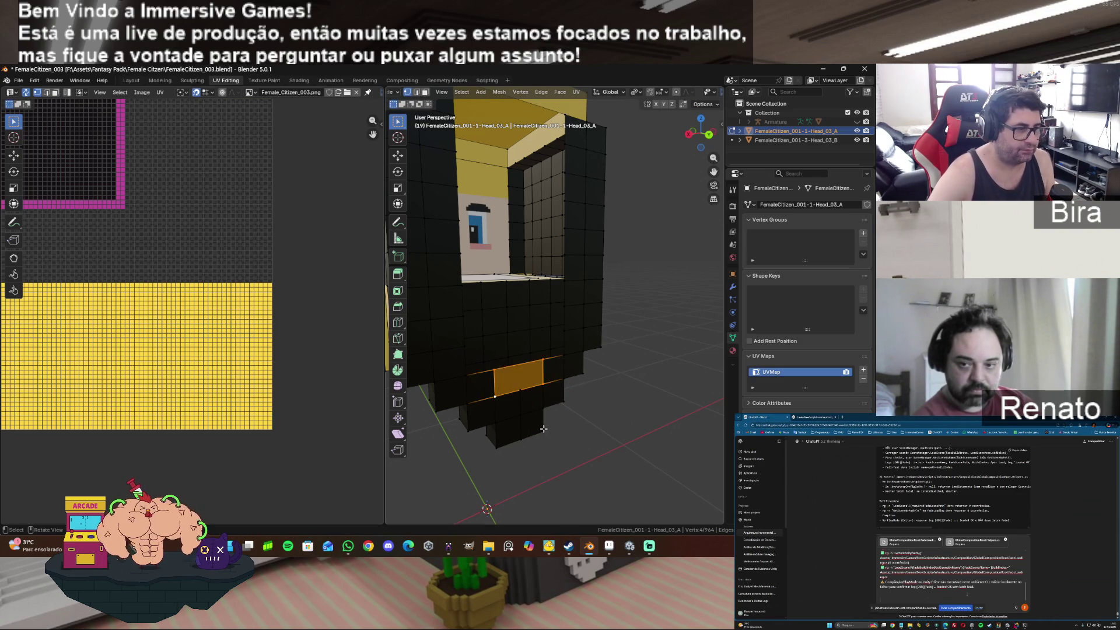
pyautogui.click(613, 402)
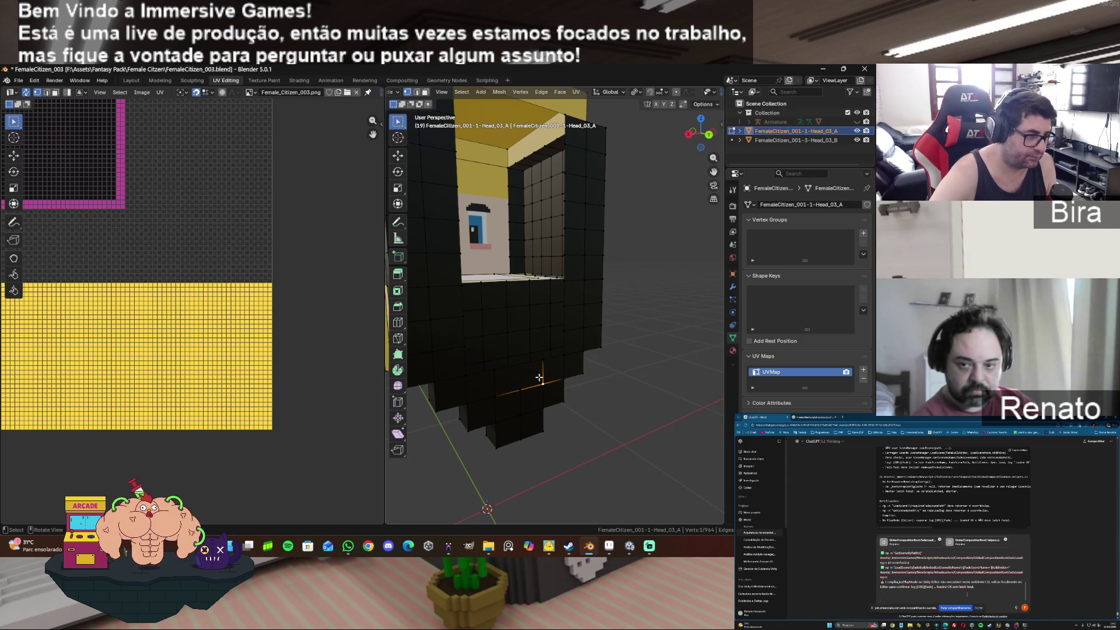
# Step: Select the jaw face strip, merge by distance and limited-dissolve it into one face
pyautogui.press('3')
pyautogui.click(557, 371)
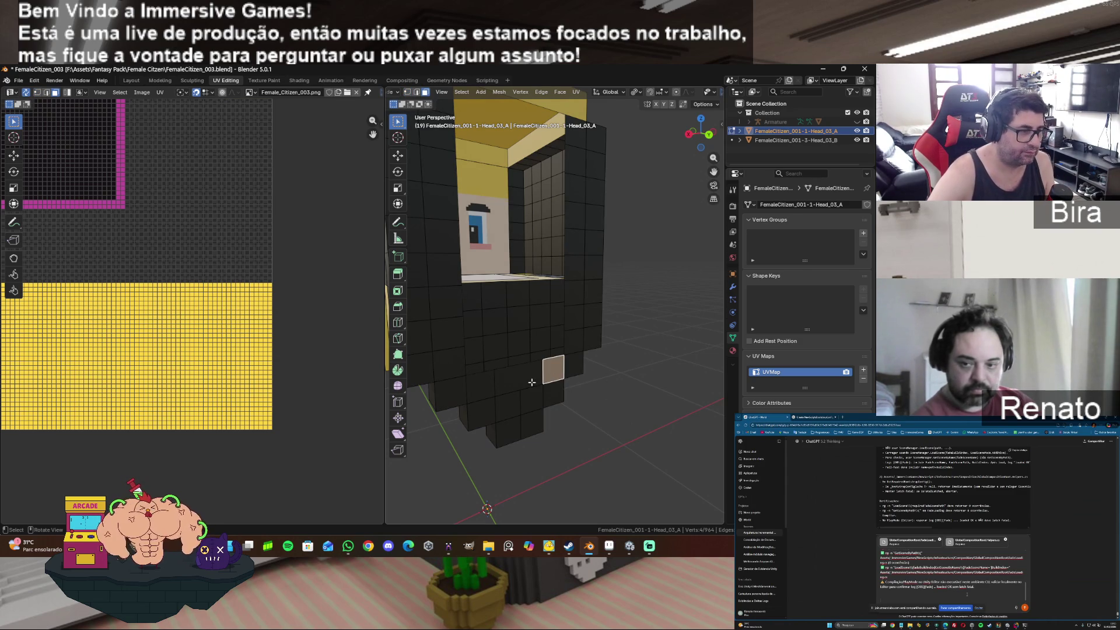
pyautogui.keyDown('shift'); pyautogui.click(516, 381); pyautogui.keyUp('shift')
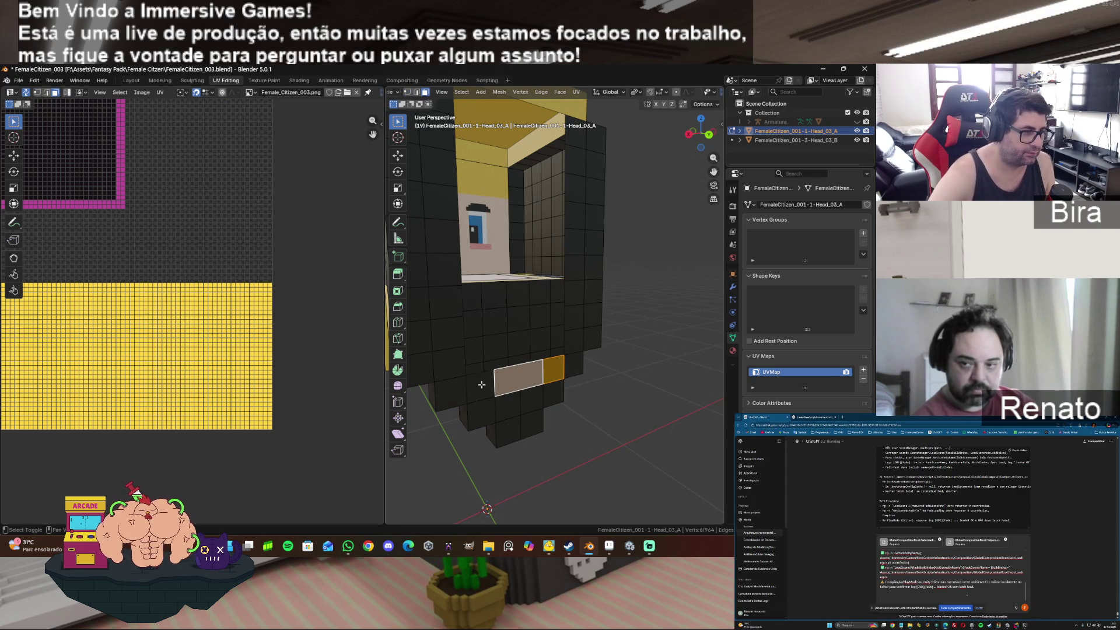
pyautogui.keyDown('shift'); pyautogui.click(485, 385); pyautogui.keyUp('shift')
pyautogui.keyDown('shift'); pyautogui.click(455, 391); pyautogui.keyUp('shift')
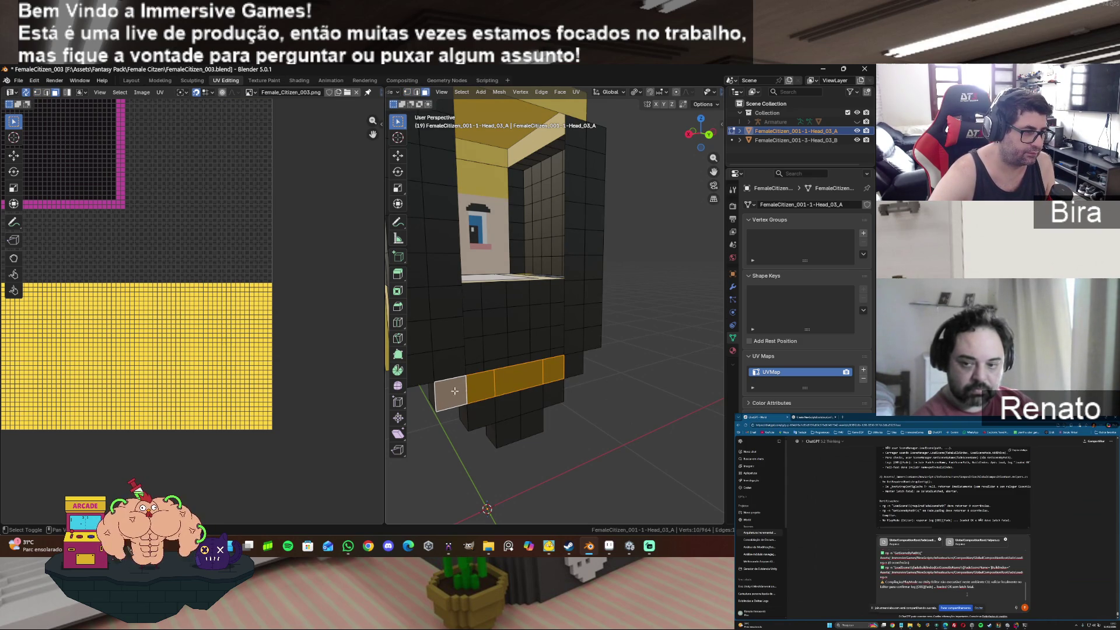
pyautogui.keyDown('shift'); pyautogui.click(570, 368); pyautogui.keyUp('shift')
pyautogui.press('m')
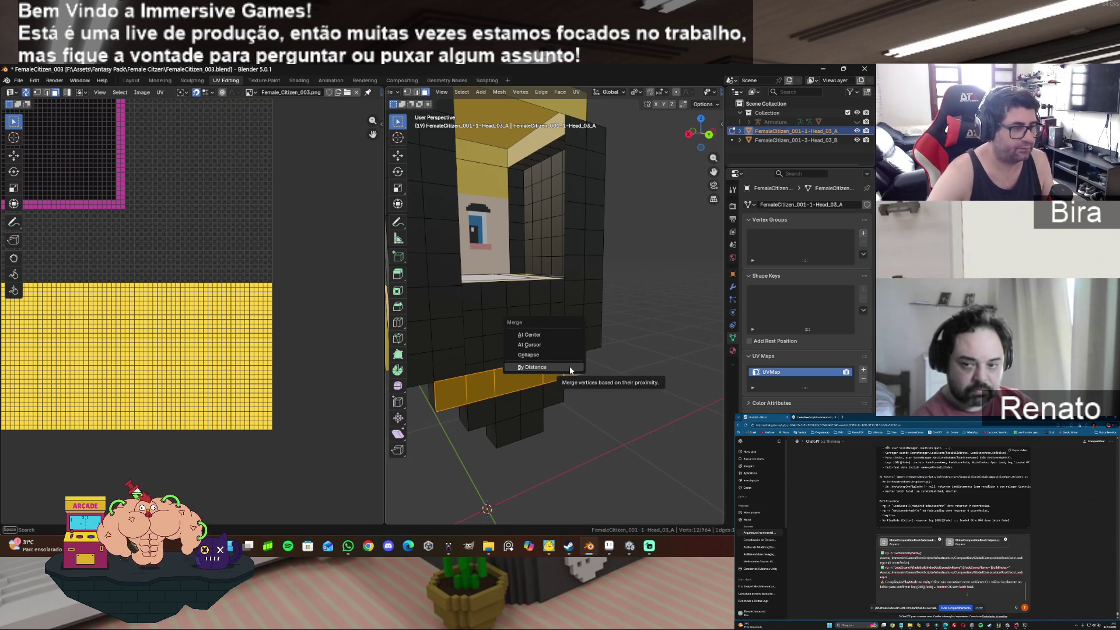
pyautogui.click(570, 366)
pyautogui.press('x')
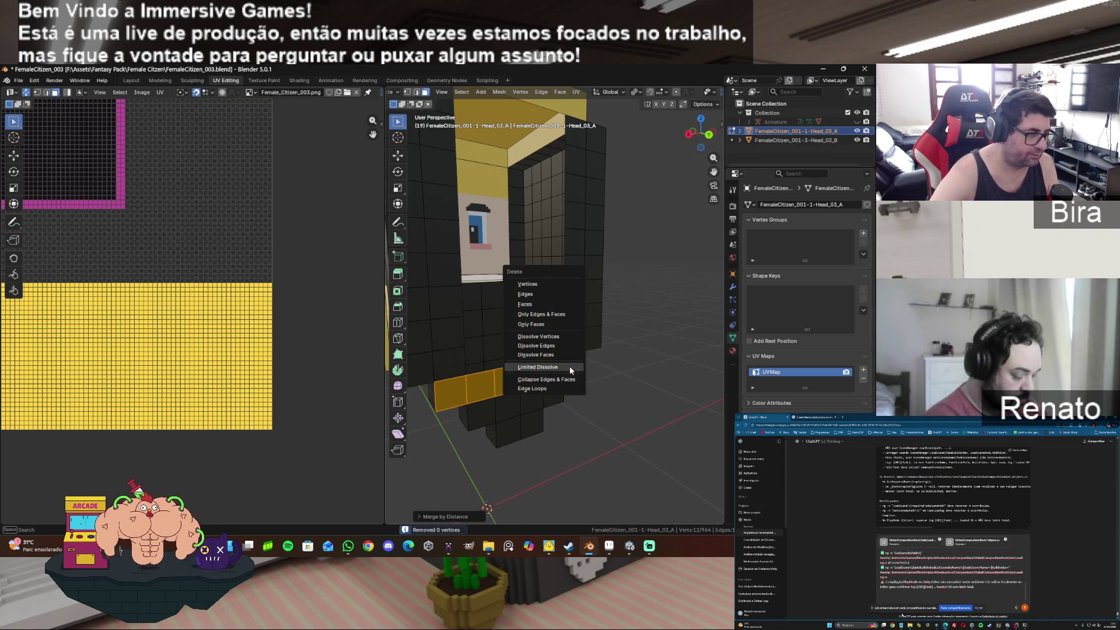
pyautogui.click(569, 366)
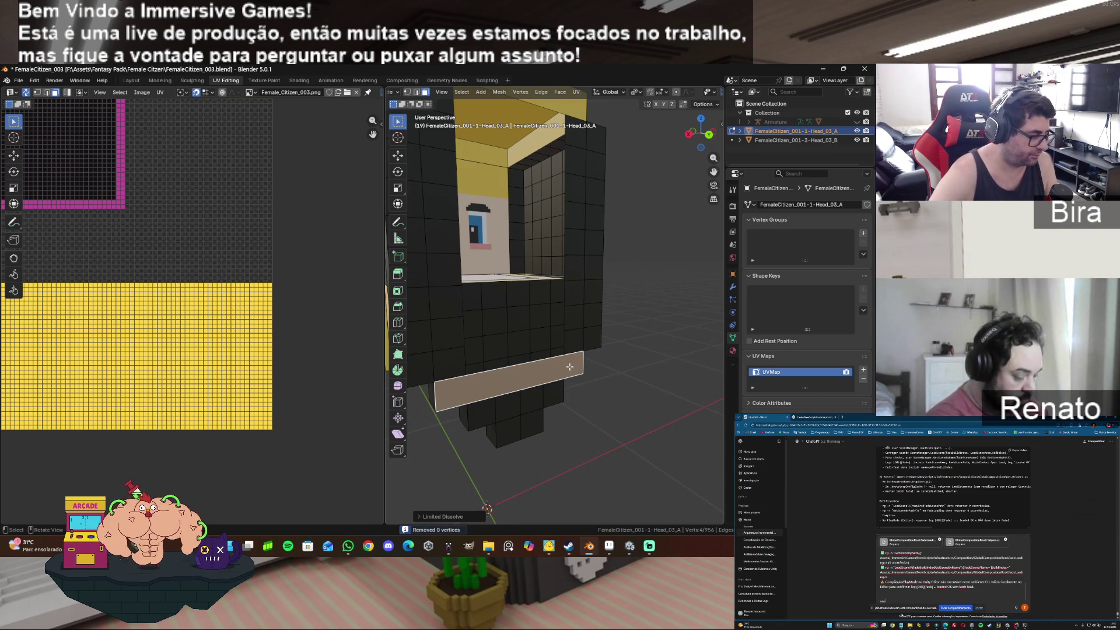
pyautogui.click(583, 420)
pyautogui.hotkey('ctrl', 'z')
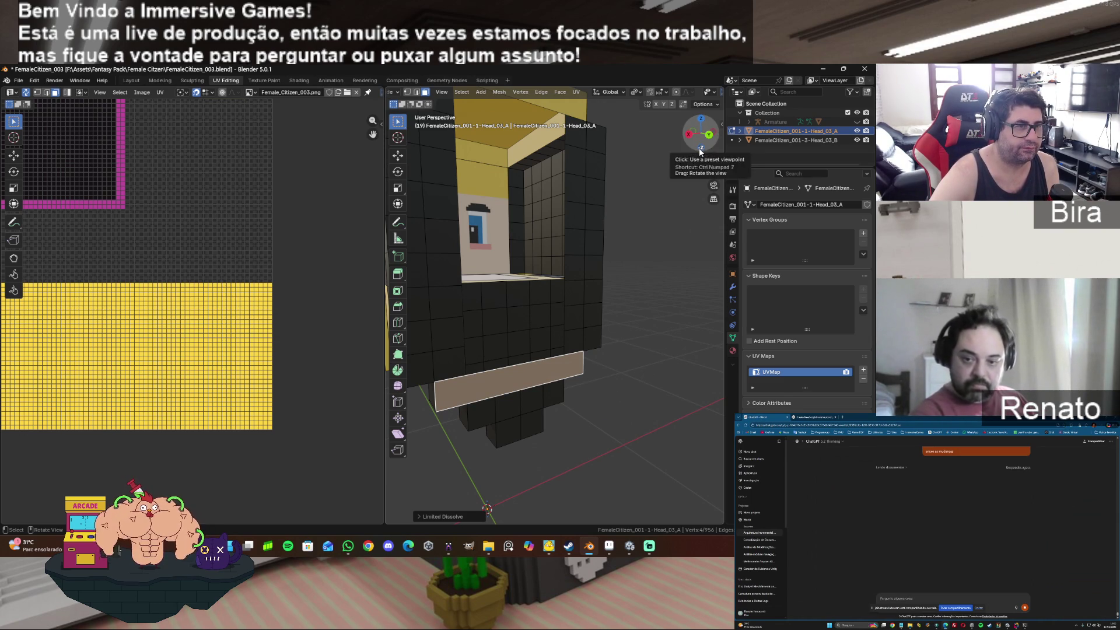
# Step: Select the row of chin faces, merge 6 duplicate vertices and dissolve them into one face
pyautogui.moveTo(713, 173)
pyautogui.mouseDown()
pyautogui.moveTo(727, 17)
pyautogui.moveTo(609, 267)
pyautogui.mouseUp()
pyautogui.click(505, 261)
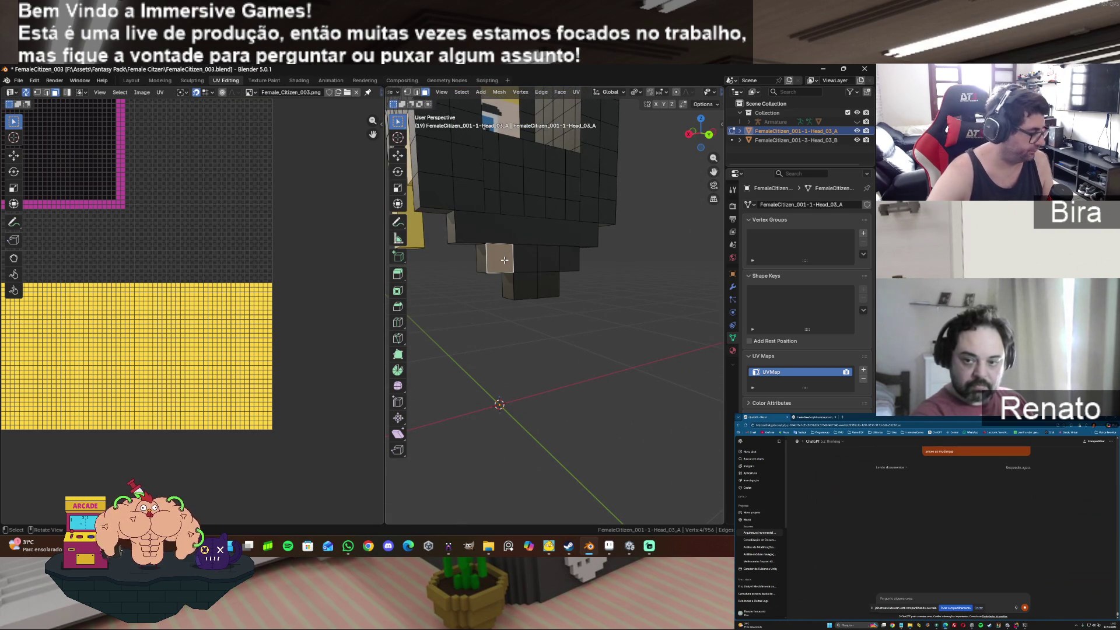
pyautogui.keyDown('shift'); pyautogui.click(537, 255); pyautogui.keyUp('shift')
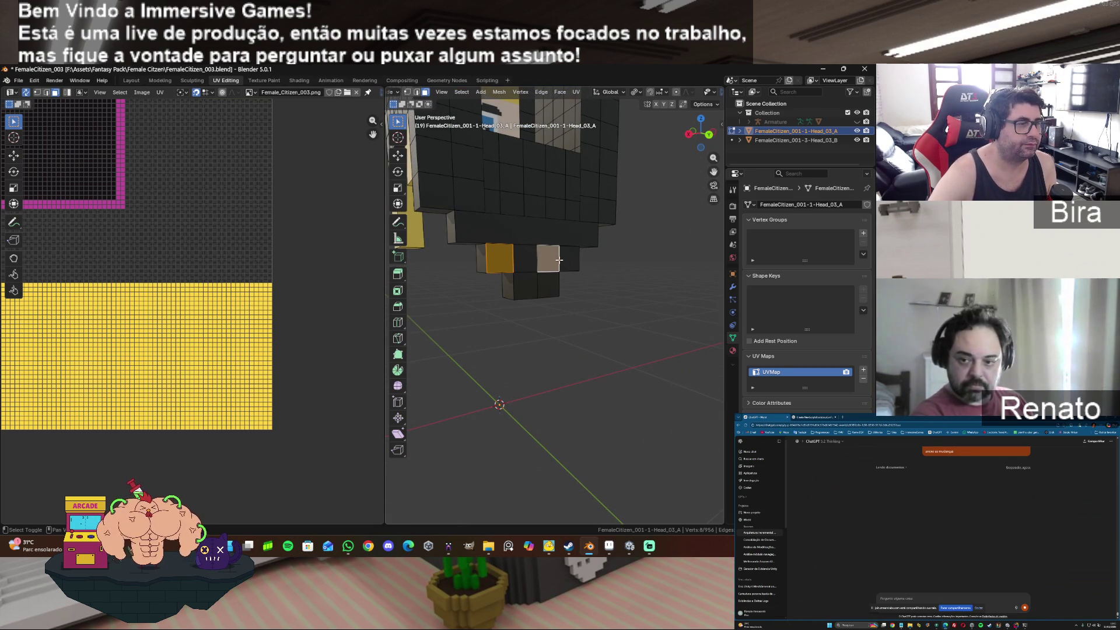
pyautogui.click(582, 339)
pyautogui.click(500, 258)
pyautogui.keyDown('shift'); pyautogui.click(525, 257); pyautogui.keyUp('shift')
pyautogui.keyDown('shift'); pyautogui.click(548, 259); pyautogui.keyUp('shift')
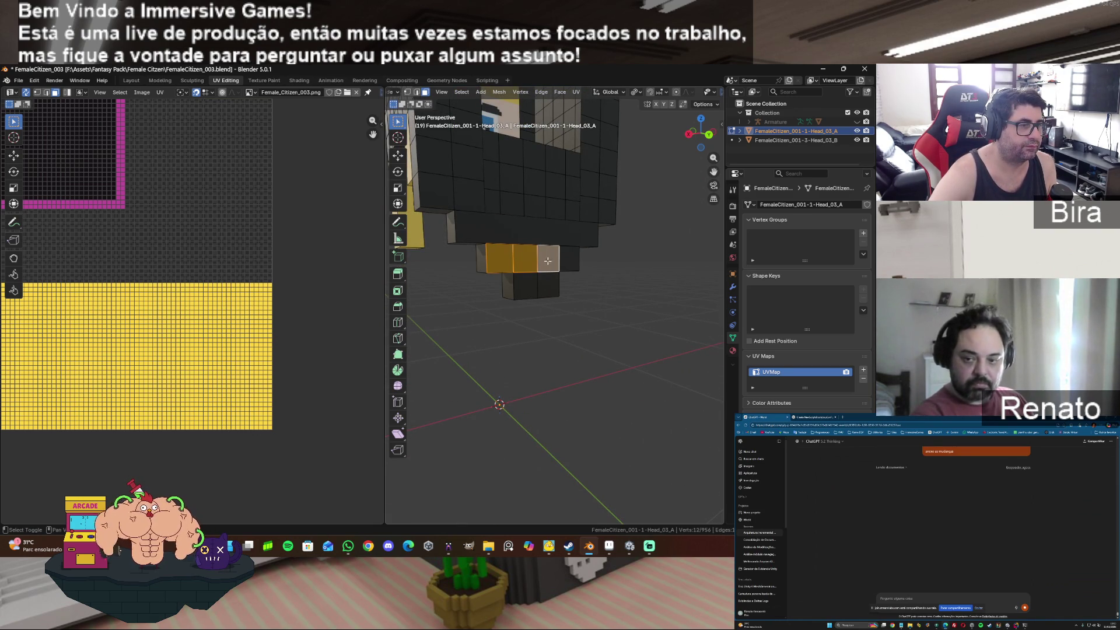
pyautogui.keyDown('shift'); pyautogui.click(569, 260); pyautogui.keyUp('shift')
pyautogui.press('m')
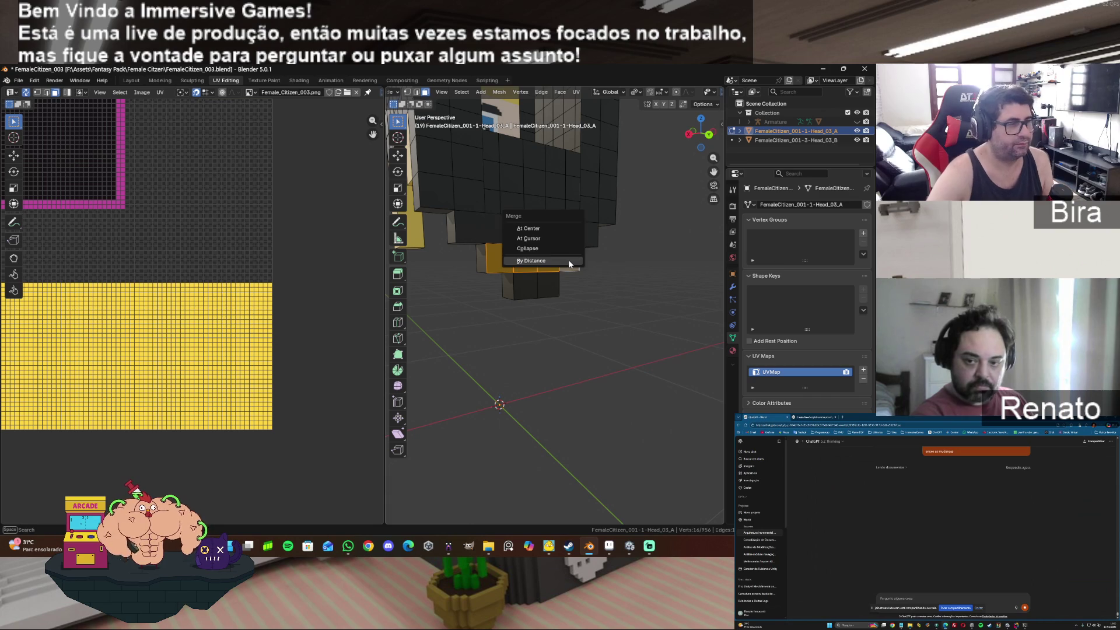
pyautogui.click(568, 260)
pyautogui.press('x')
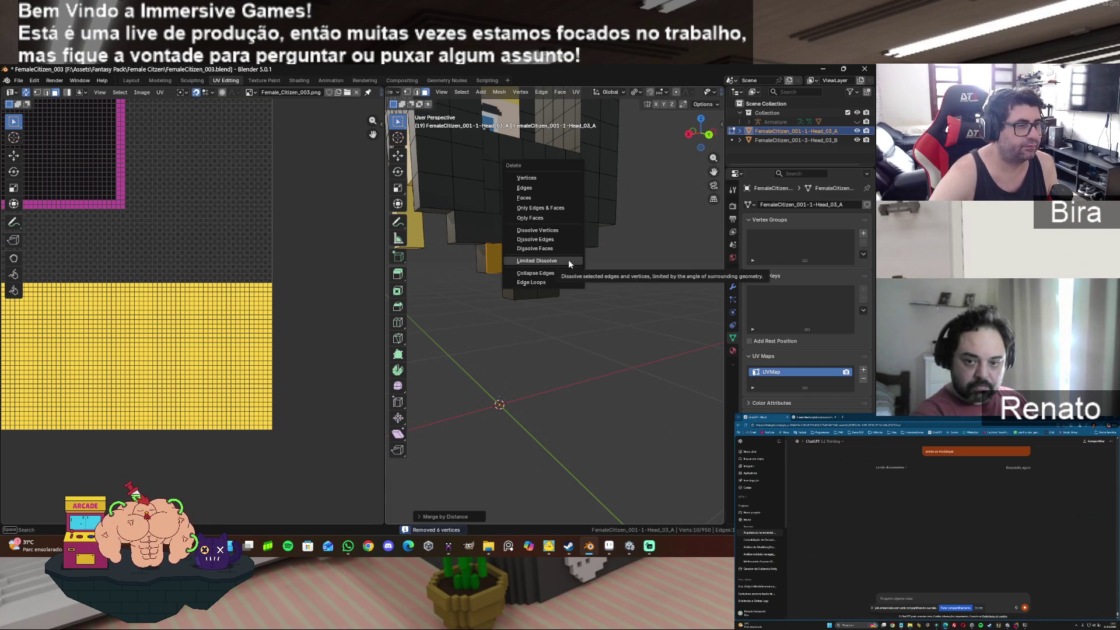
pyautogui.click(568, 260)
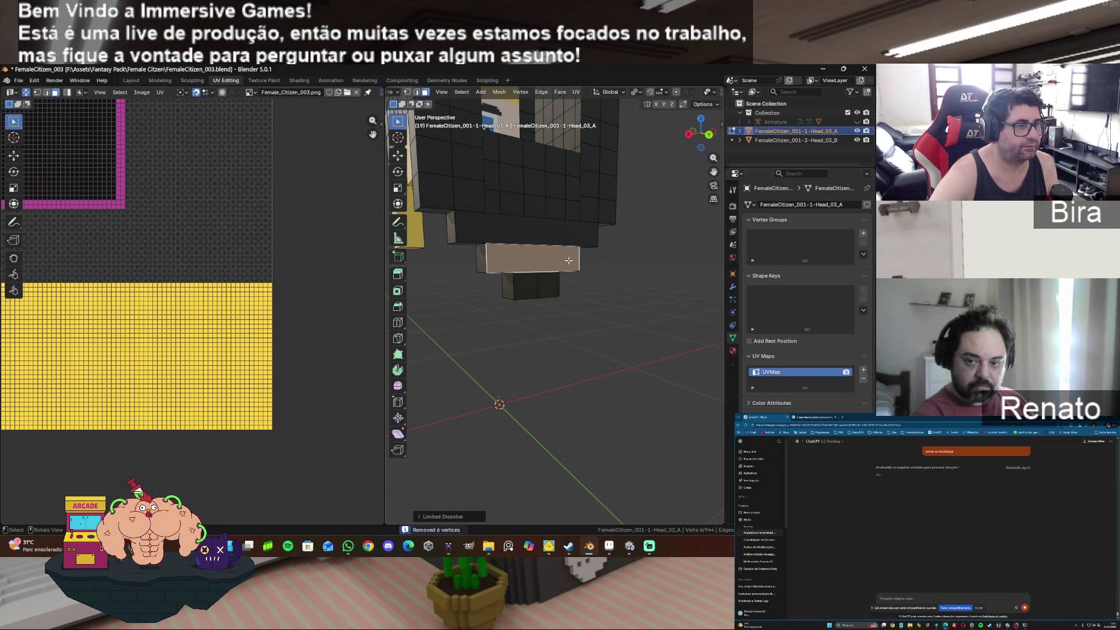
# Step: Select the next two lower chin faces
pyautogui.click(589, 298)
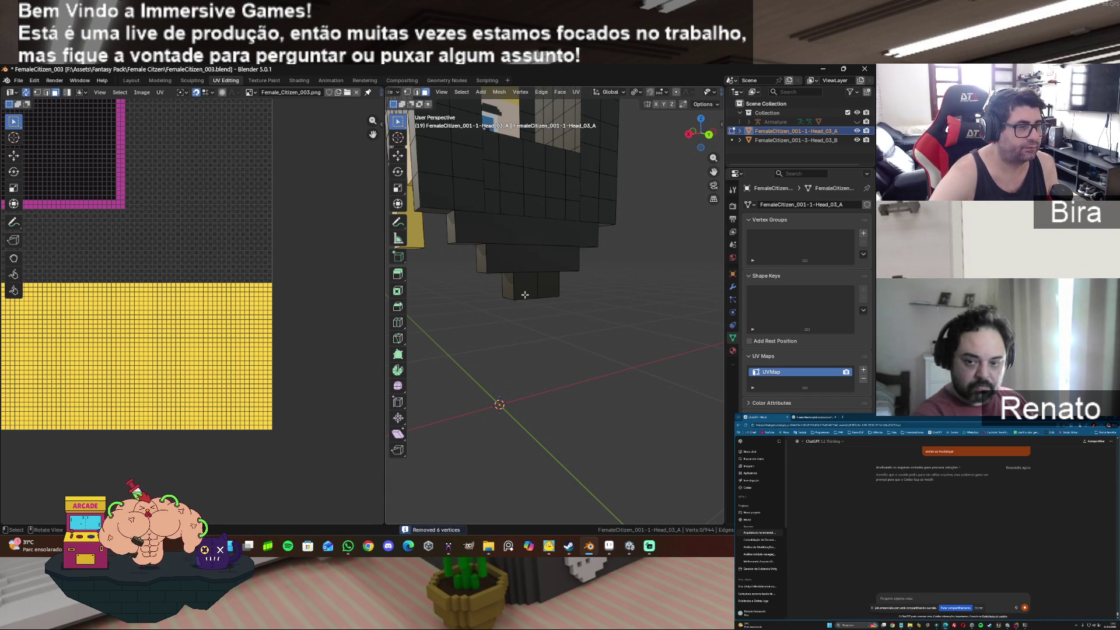
pyautogui.click(529, 285)
pyautogui.keyDown('shift'); pyautogui.click(547, 286); pyautogui.keyUp('shift')
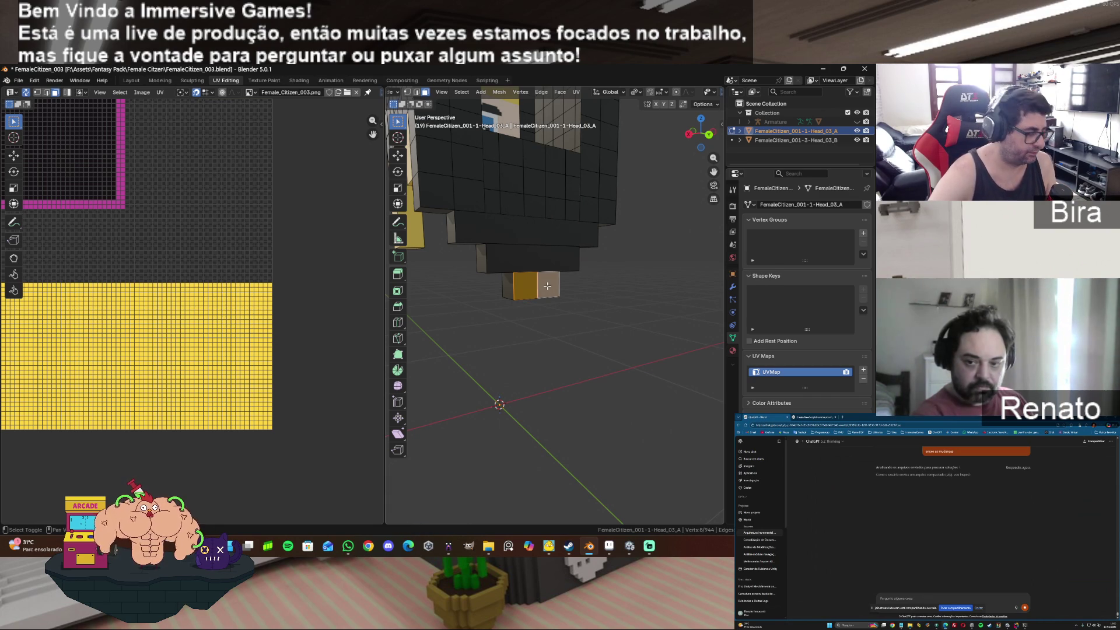
# Step: Merge 4 duplicate vertices on two underside chin faces and dissolve them into one
pyautogui.moveTo(702, 134)
pyautogui.mouseDown()
pyautogui.moveTo(642, 140)
pyautogui.moveTo(516, 254)
pyautogui.mouseUp()
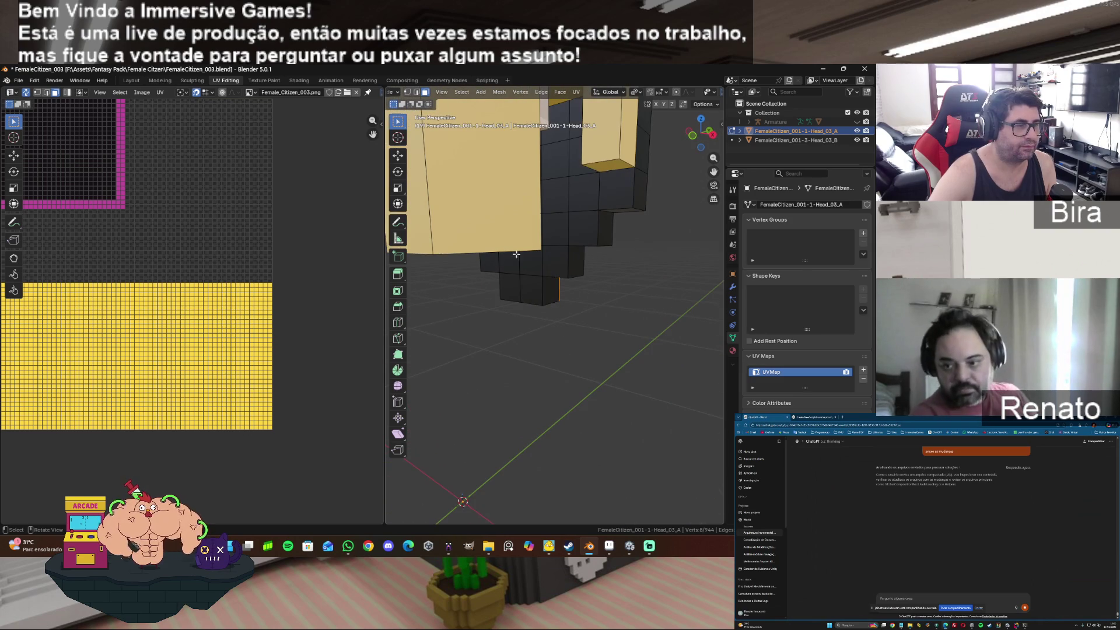
pyautogui.keyDown('shift'); pyautogui.click(507, 287); pyautogui.keyUp('shift')
pyautogui.keyDown('shift'); pyautogui.click(533, 290); pyautogui.keyUp('shift')
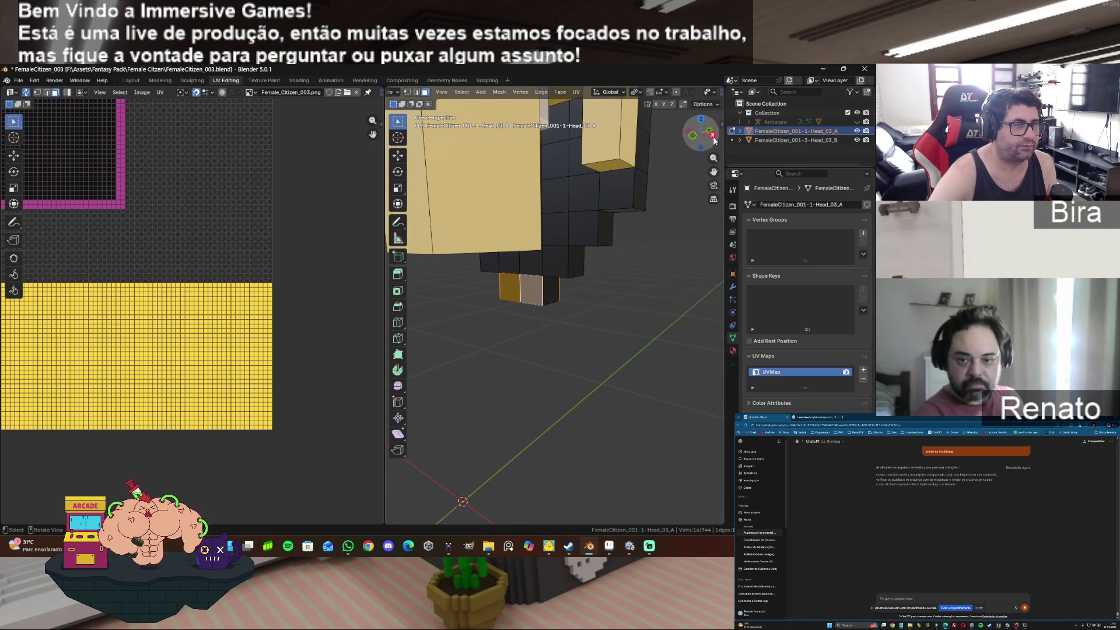
pyautogui.moveTo(702, 134); pyautogui.dragTo(636, 320)
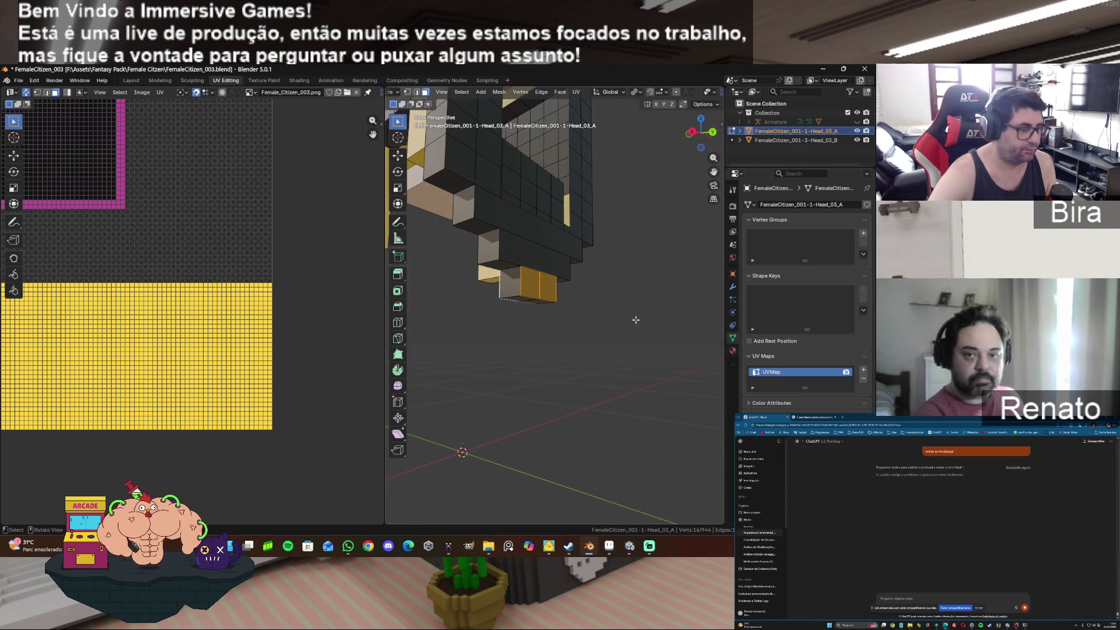
pyautogui.press('m')
pyautogui.click(583, 366)
pyautogui.press('x')
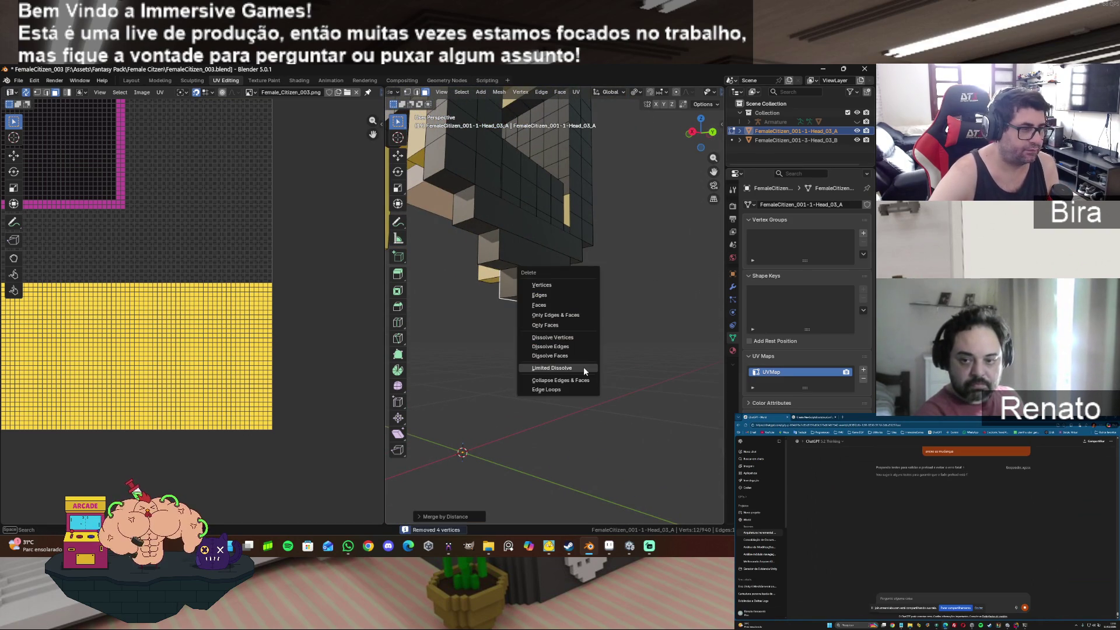
pyautogui.click(583, 366)
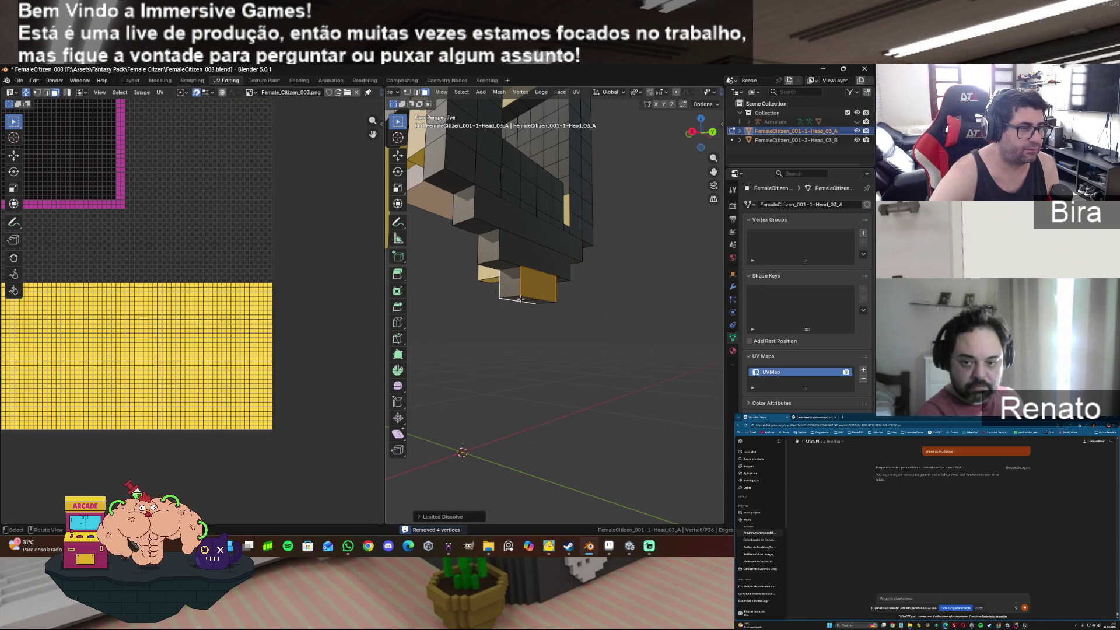
# Step: Merge 2 more duplicate vertices on the next chin face group and dissolve it
pyautogui.click(521, 299)
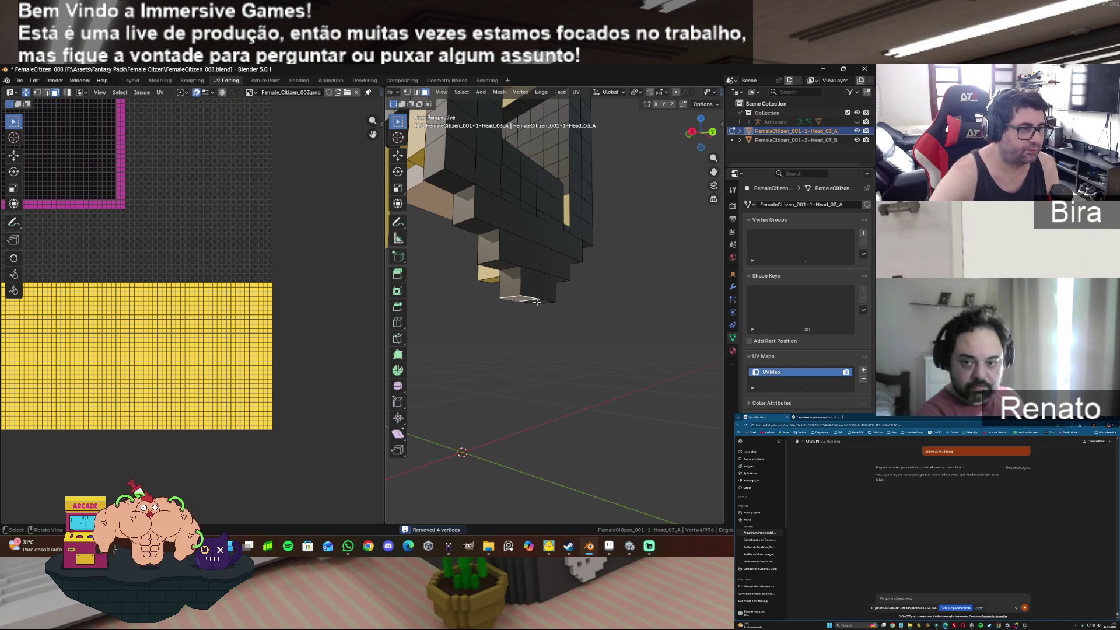
pyautogui.press('m')
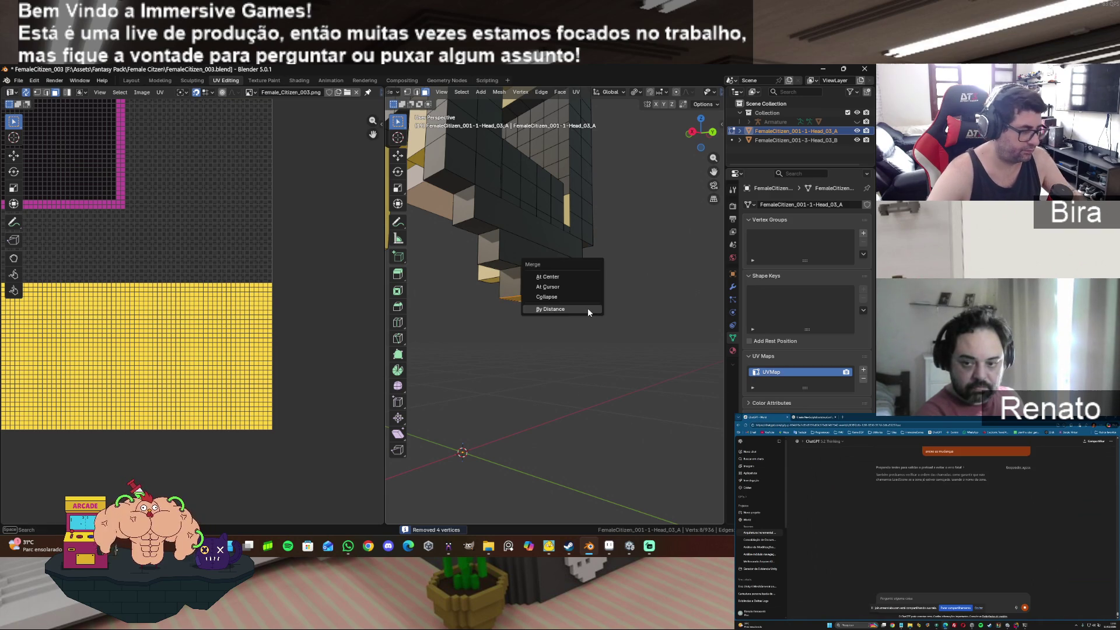
pyautogui.click(587, 309)
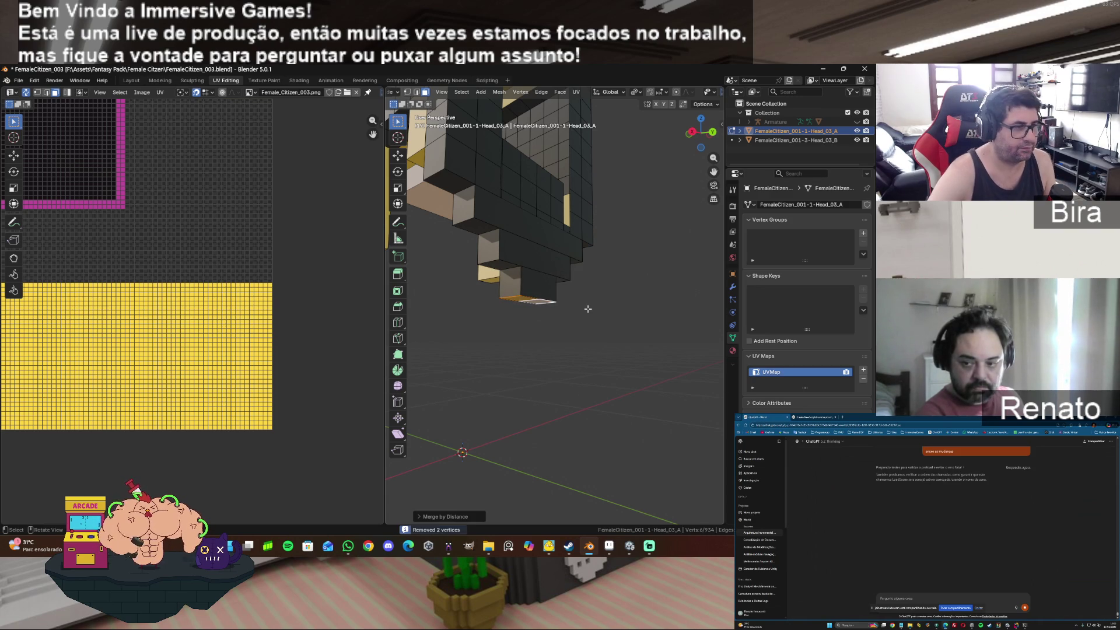
pyautogui.press('x')
pyautogui.click(587, 308)
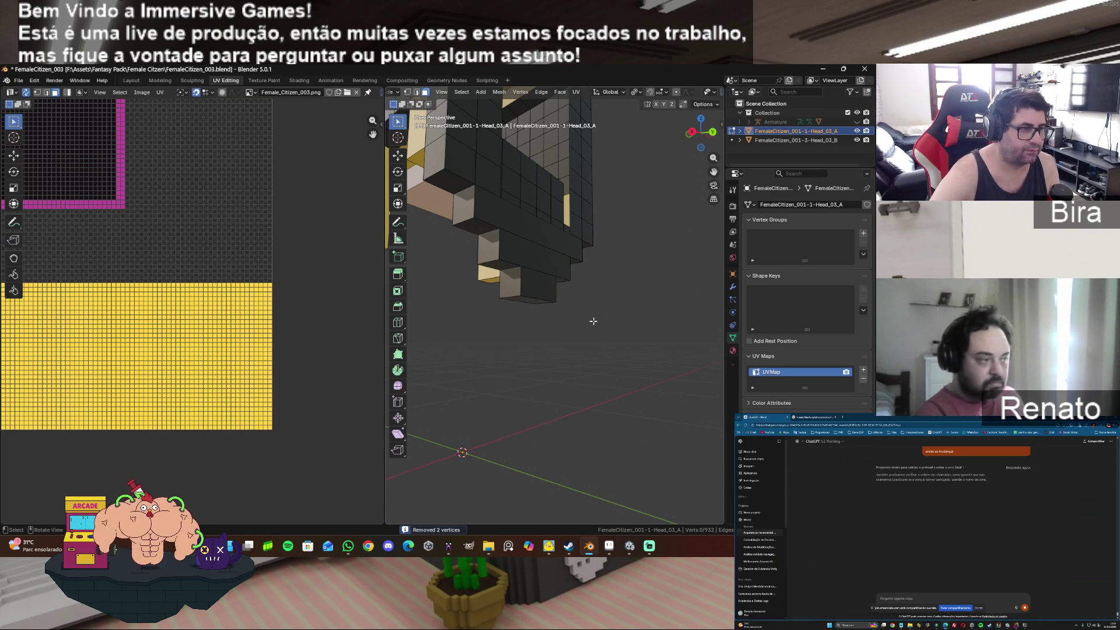
# Step: Unwrap the chin's bottom face
pyautogui.moveTo(699, 137)
pyautogui.mouseDown()
pyautogui.moveTo(684, 142)
pyautogui.moveTo(624, 266)
pyautogui.mouseUp()
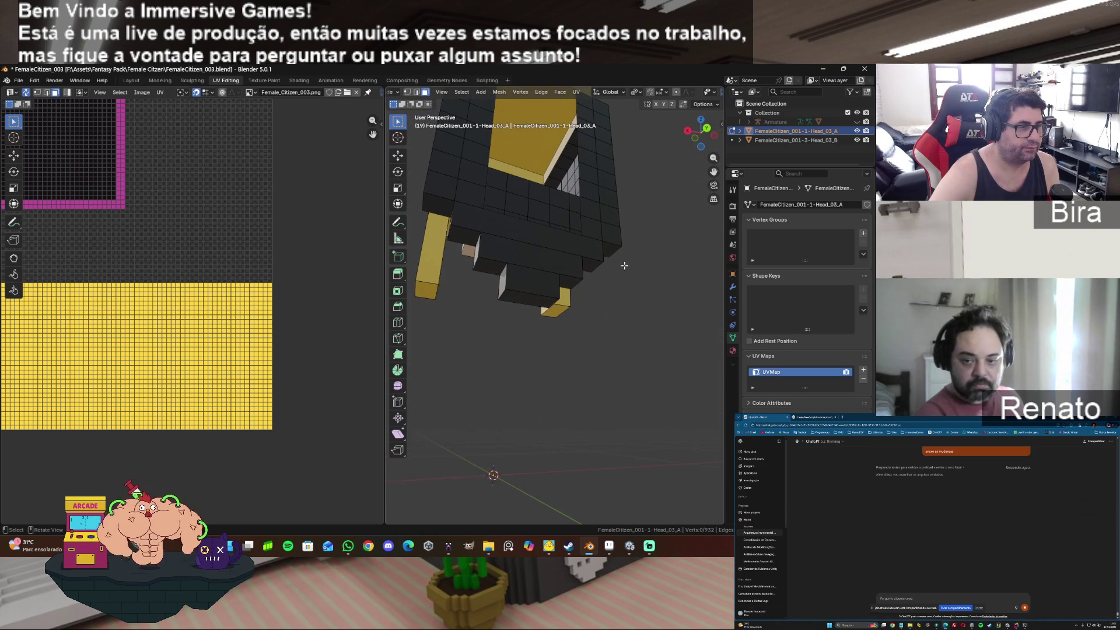
pyautogui.click(528, 286)
pyautogui.press('u')
pyautogui.click(531, 302)
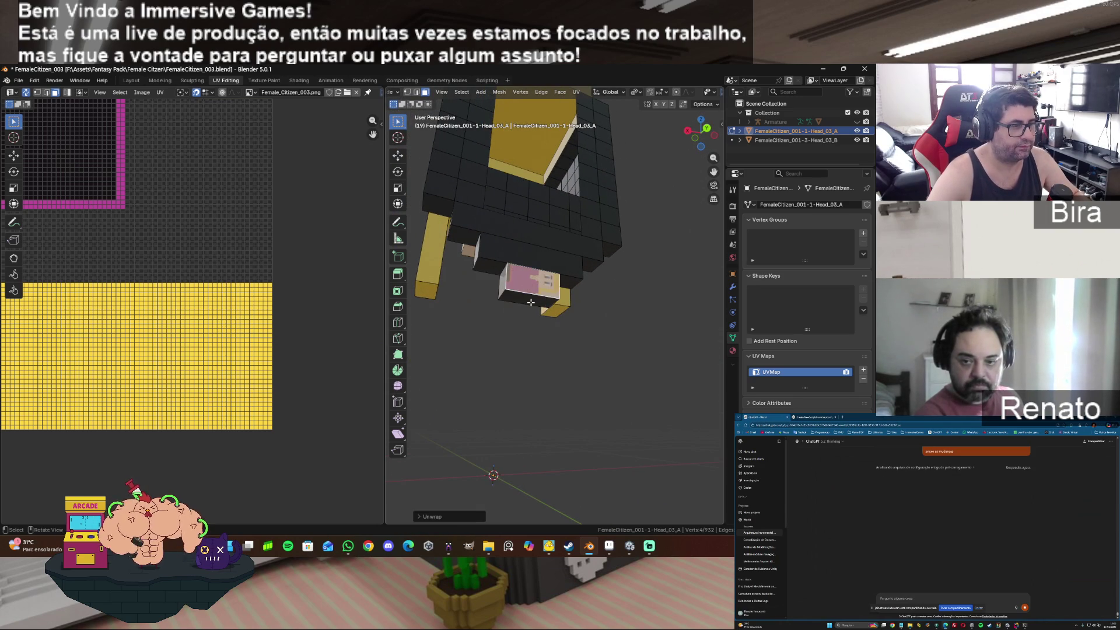
pyautogui.click(529, 301)
pyautogui.press('u')
pyautogui.click(529, 300)
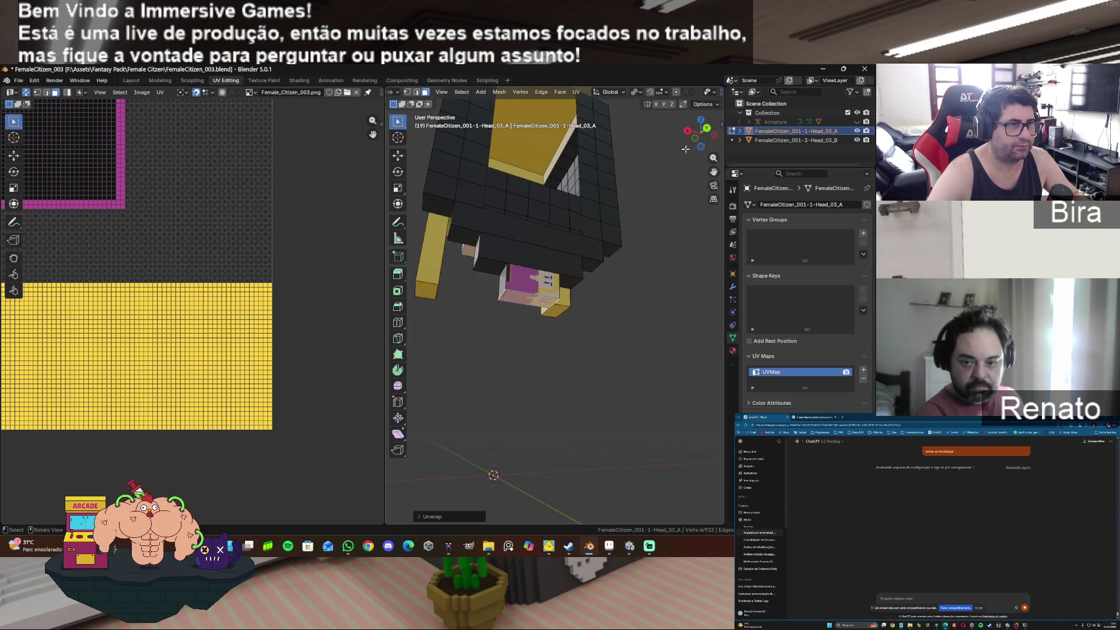
# Step: Unwrap the face on the chin's underside, viewed from below
pyautogui.moveTo(686, 149); pyautogui.dragTo(589, 256)
pyautogui.click(519, 279)
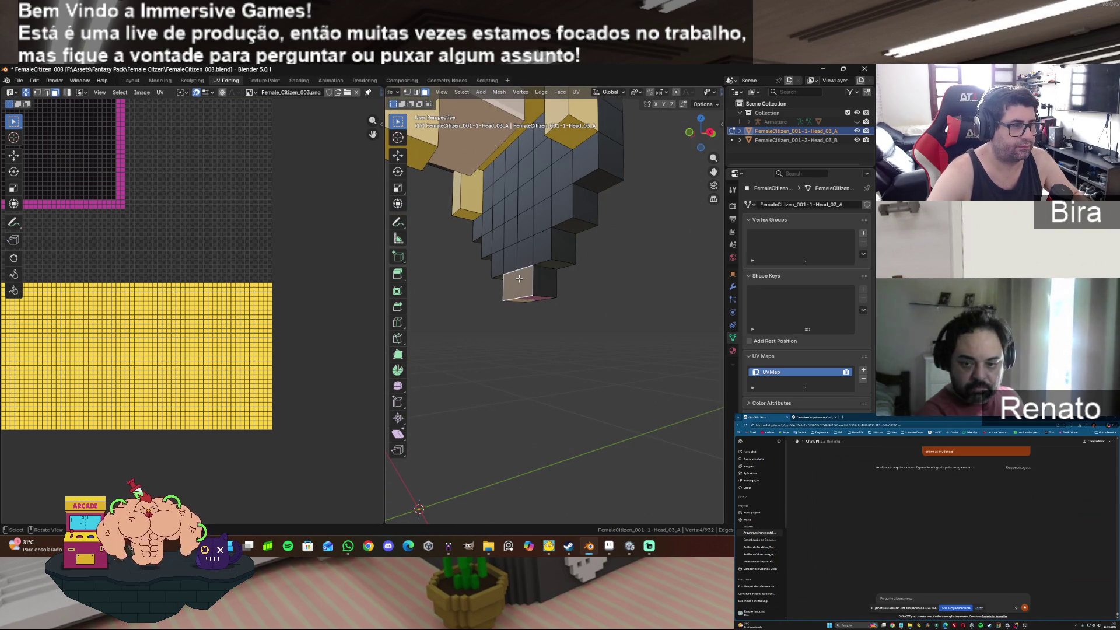
pyautogui.press('u')
pyautogui.click(519, 278)
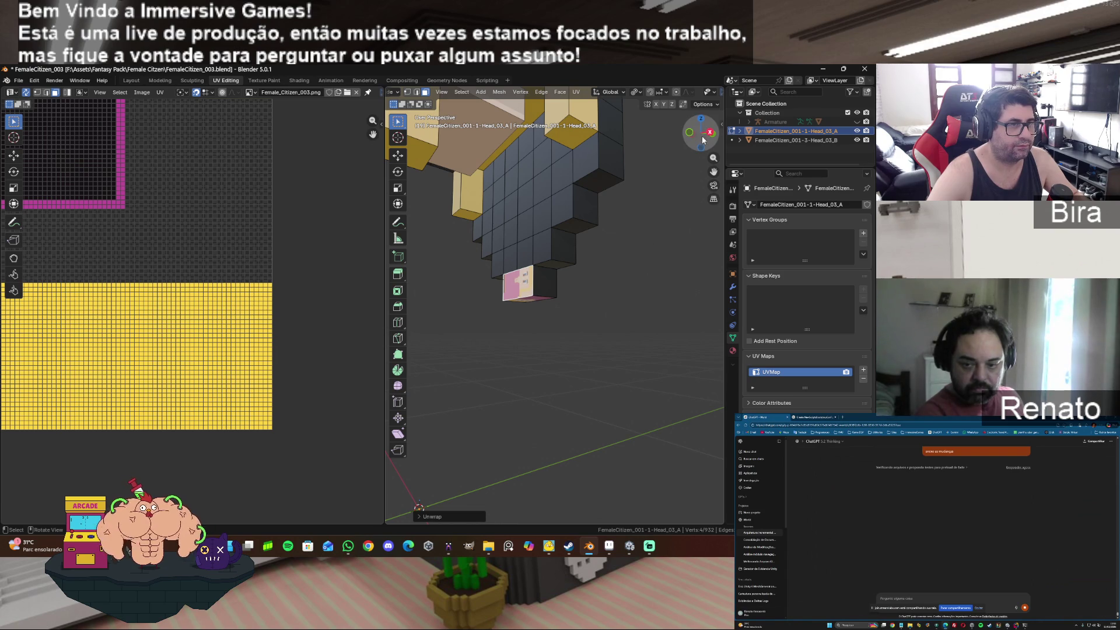
pyautogui.moveTo(704, 140); pyautogui.dragTo(478, 146)
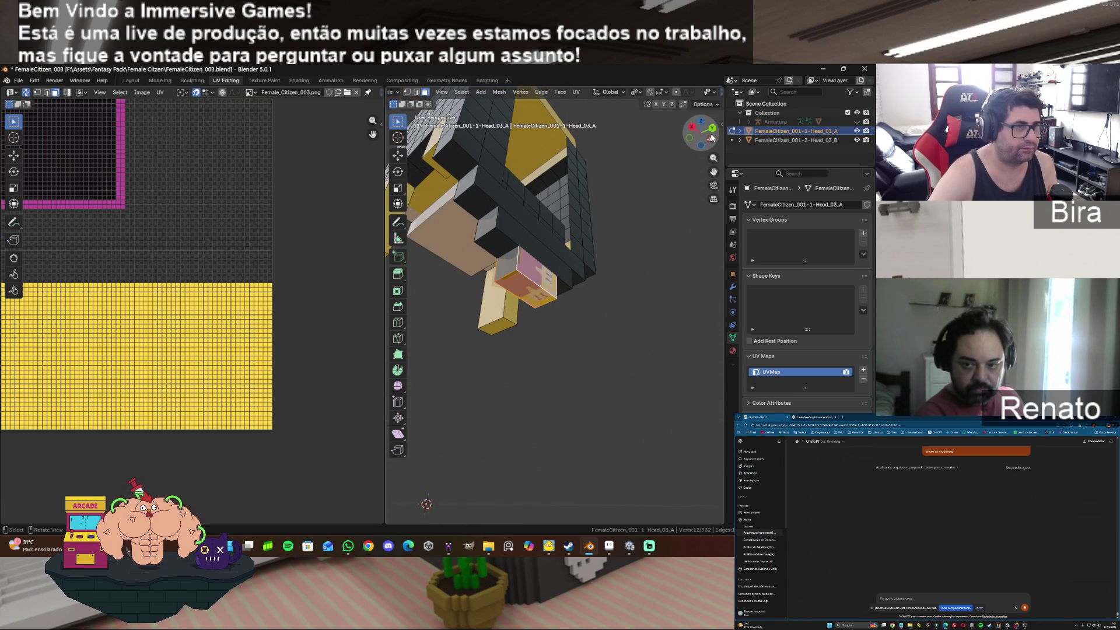
pyautogui.moveTo(712, 138); pyautogui.dragTo(648, 156)
# Step: Move the chin's UV island onto the yellow area of the texture atlas
pyautogui.scroll(-3, 272, 332)
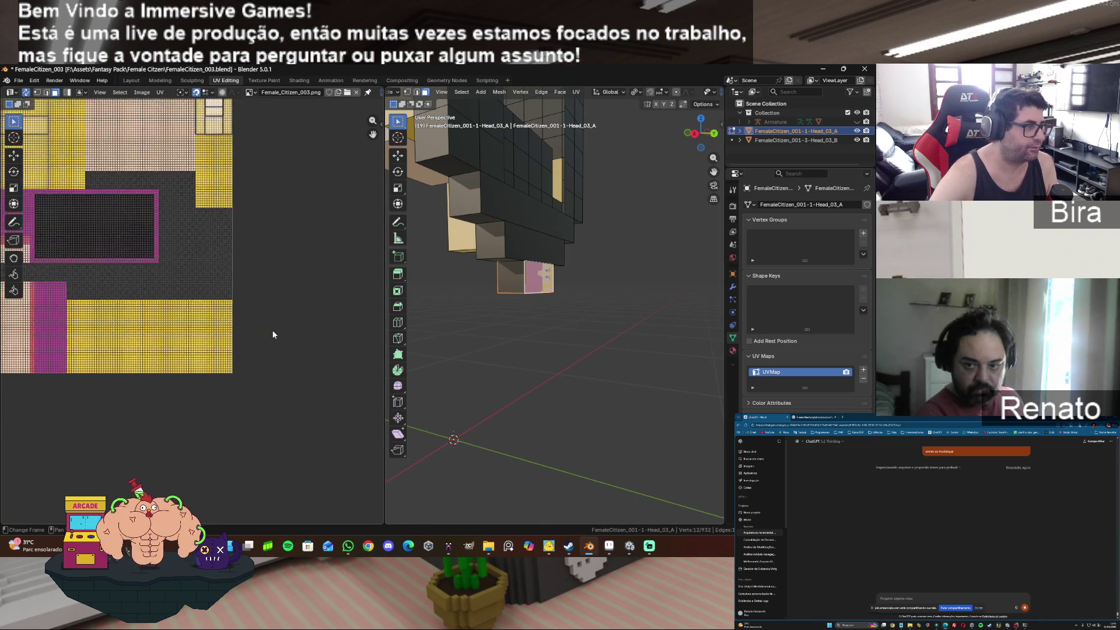
pyautogui.scroll(-2, 273, 334)
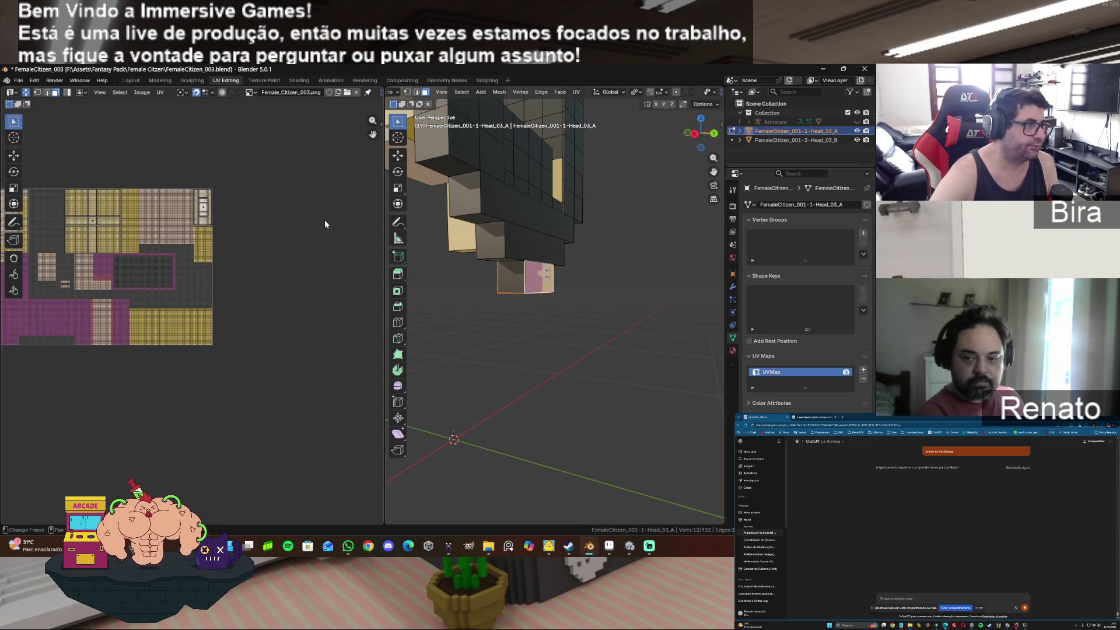
pyautogui.moveTo(324, 224)
pyautogui.mouseDown(button='middle')
pyautogui.moveTo(499, 248)
pyautogui.moveTo(435, 255)
pyautogui.mouseUp(button='middle')
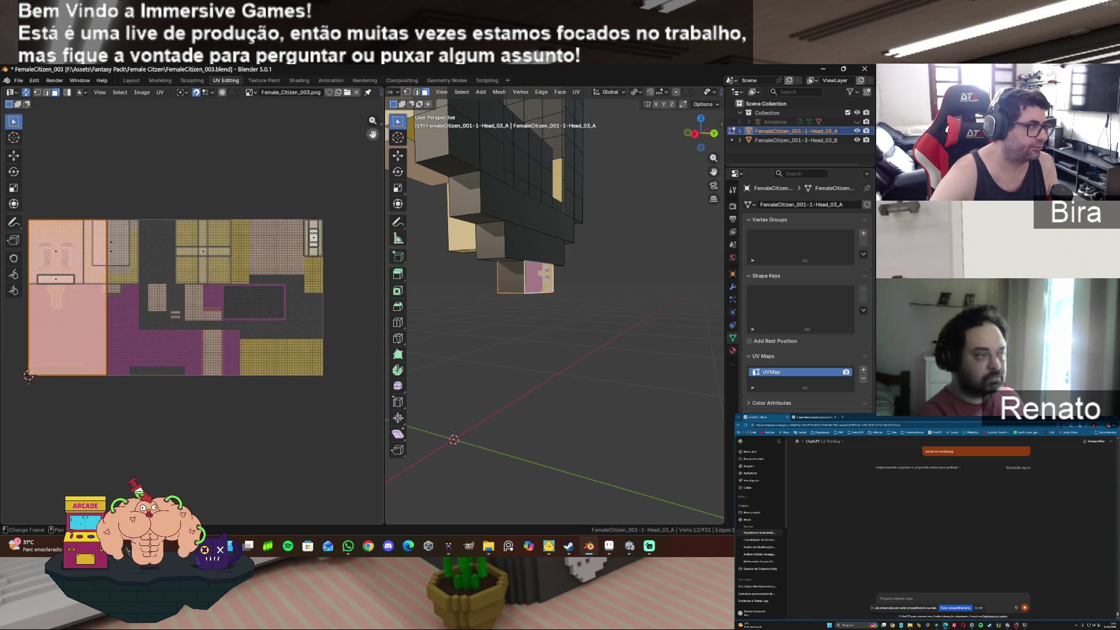
pyautogui.press('u')
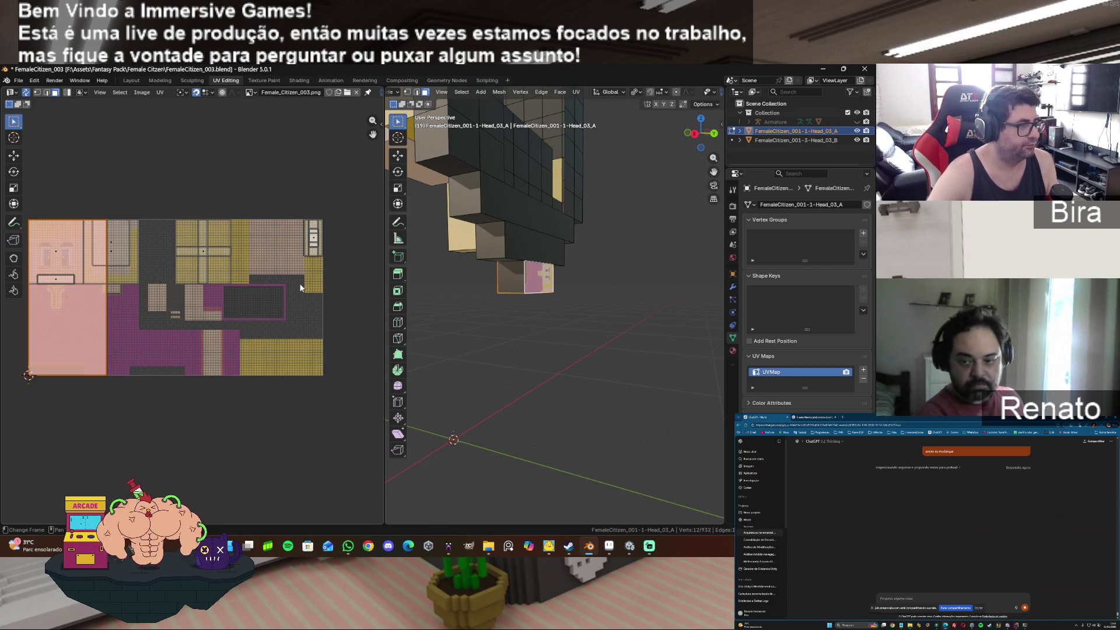
pyautogui.press('g')
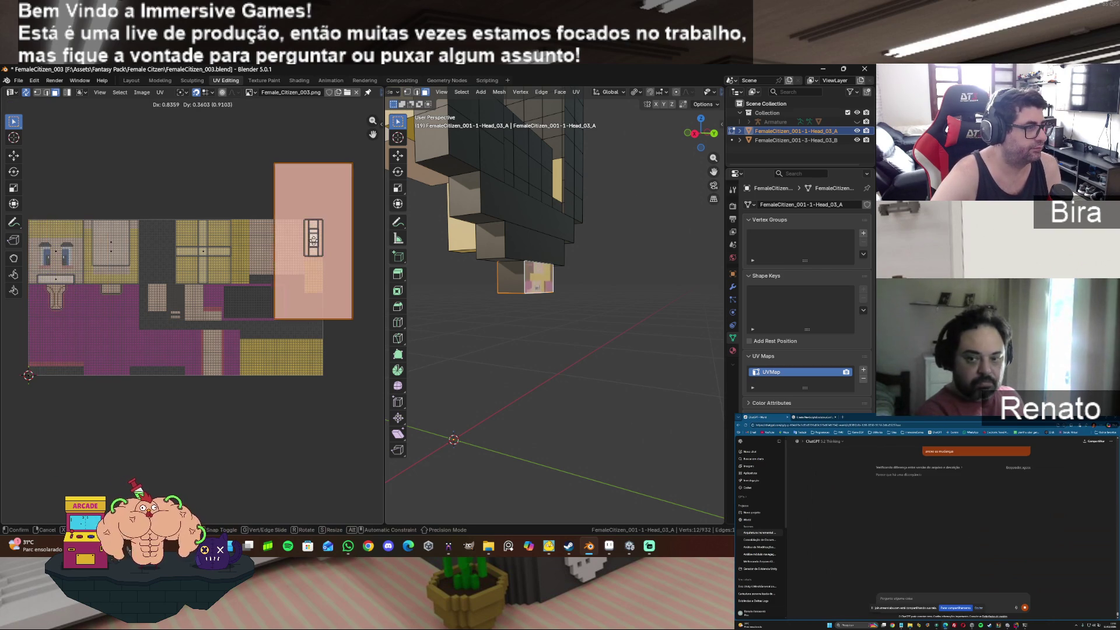
pyautogui.click(314, 240)
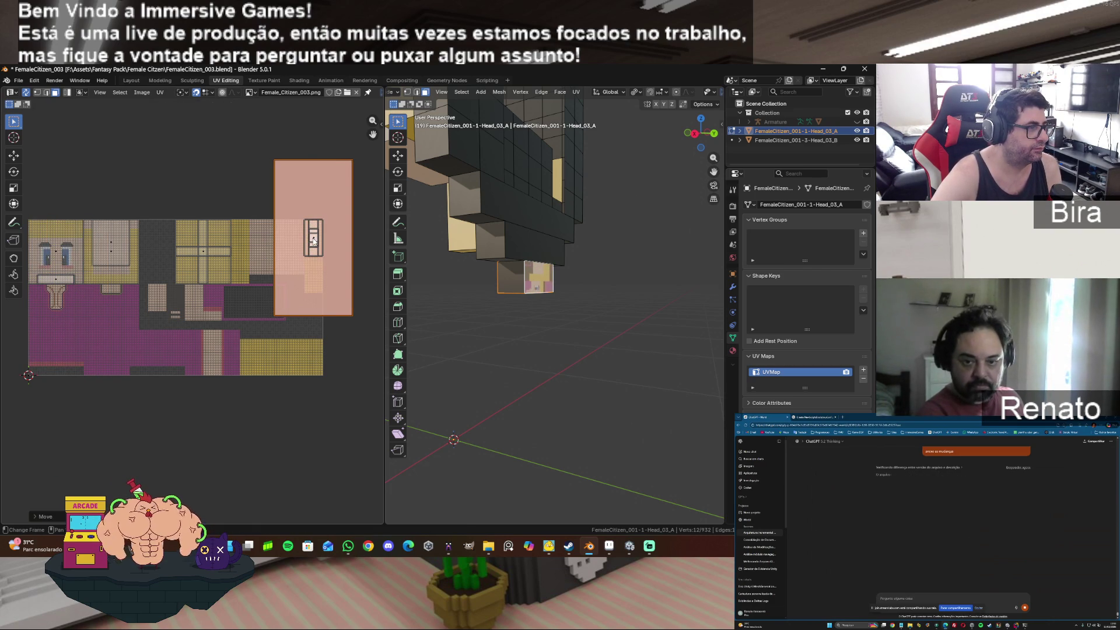
pyautogui.scroll(3, 335, 275)
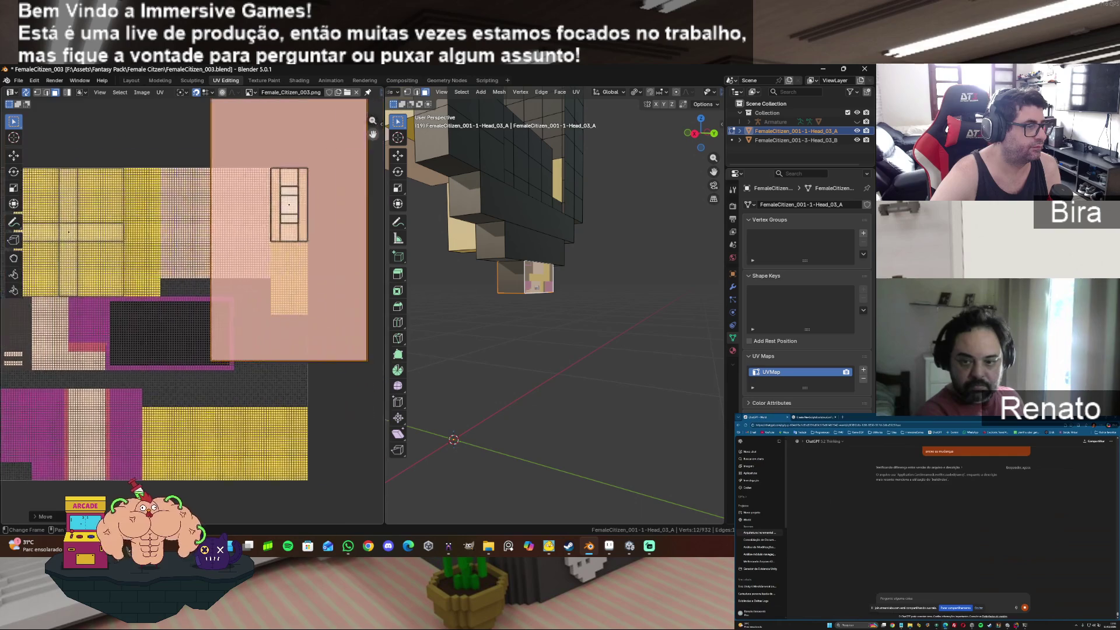
pyautogui.scroll(3, 279, 321)
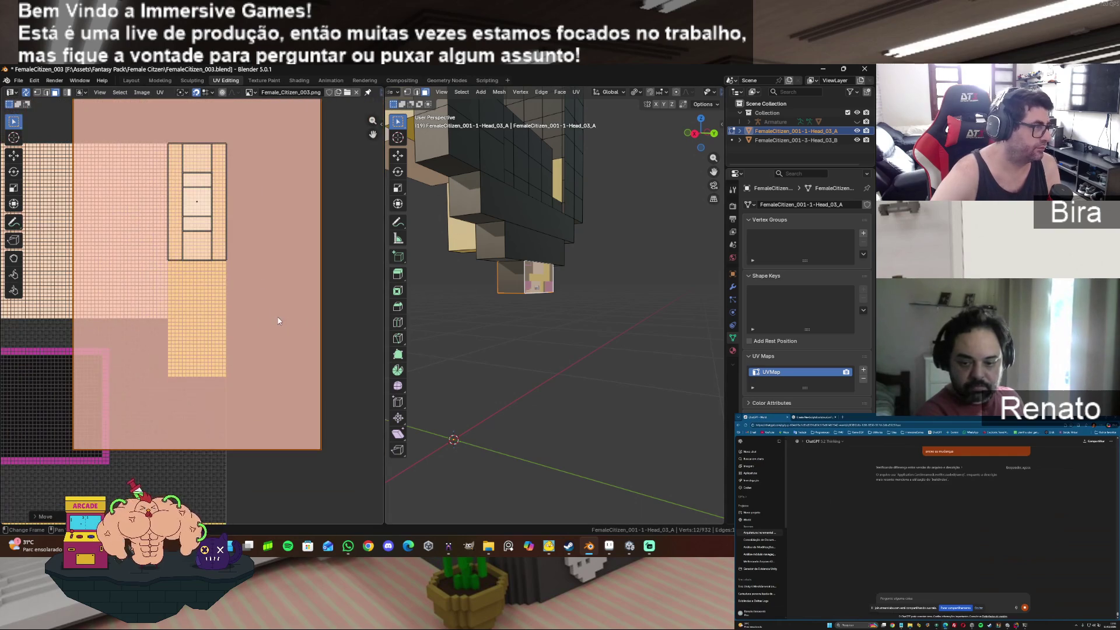
# Step: Scale the chin UV island down to fit within the yellow area
pyautogui.press('s')
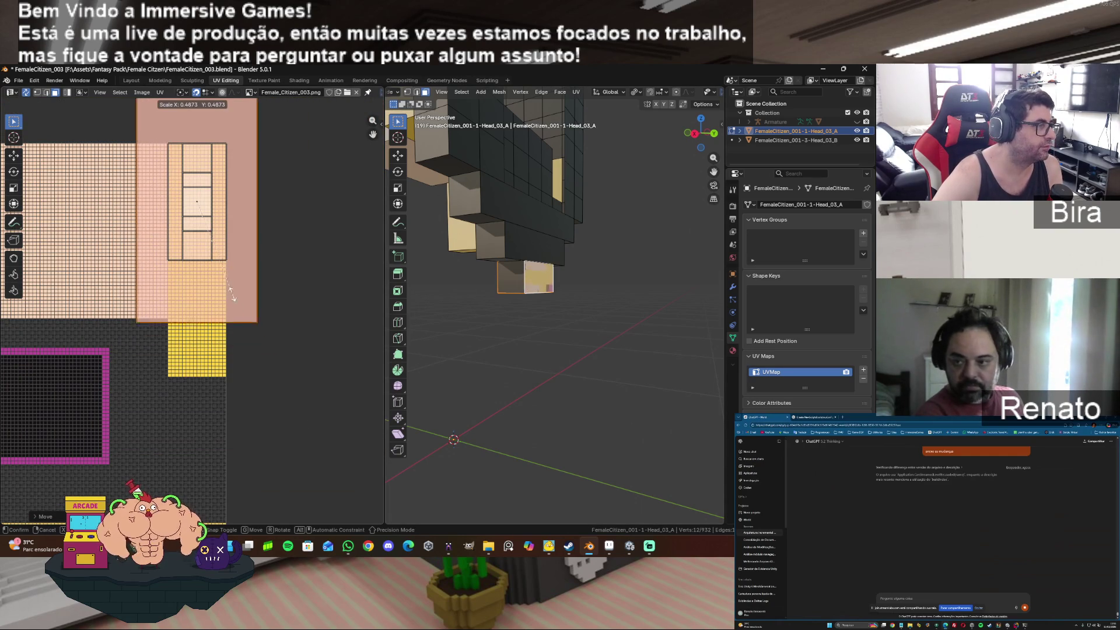
pyautogui.click(199, 227)
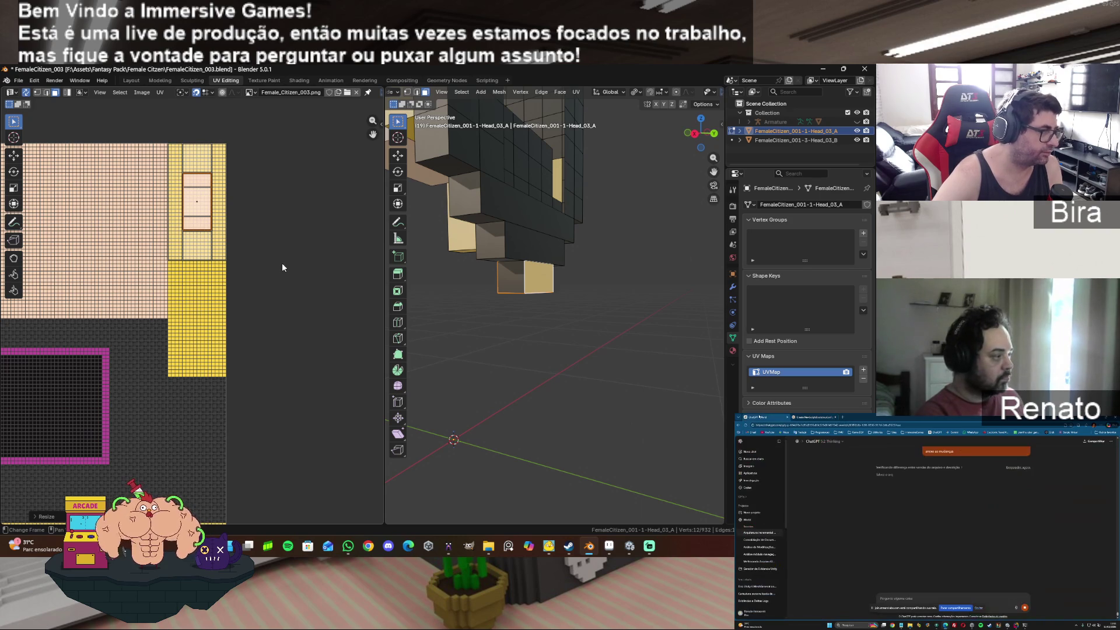
pyautogui.scroll(3, 282, 264)
pyautogui.press('s')
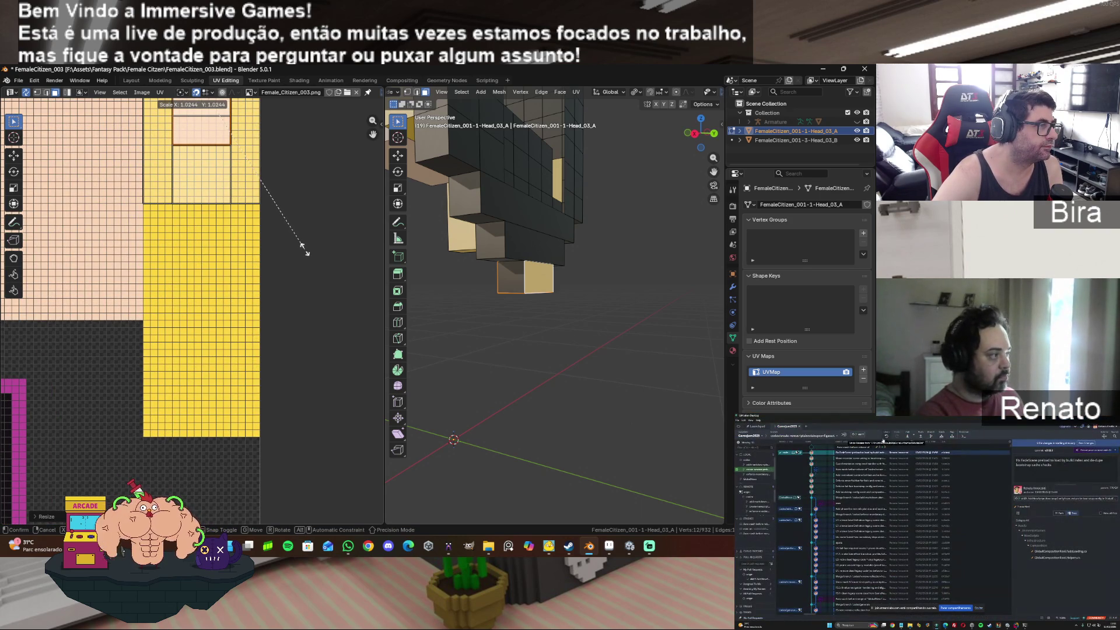
pyautogui.click(306, 251)
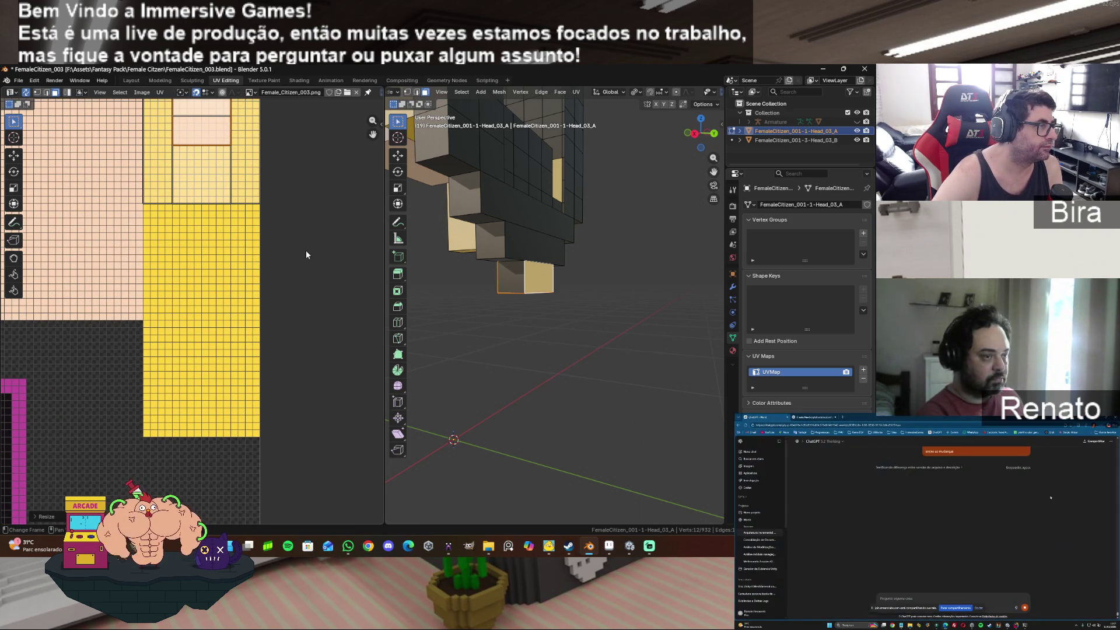
# Step: Snap the selected UVs to texture pixels
pyautogui.rightClick(225, 140)
pyautogui.moveTo(225, 139)
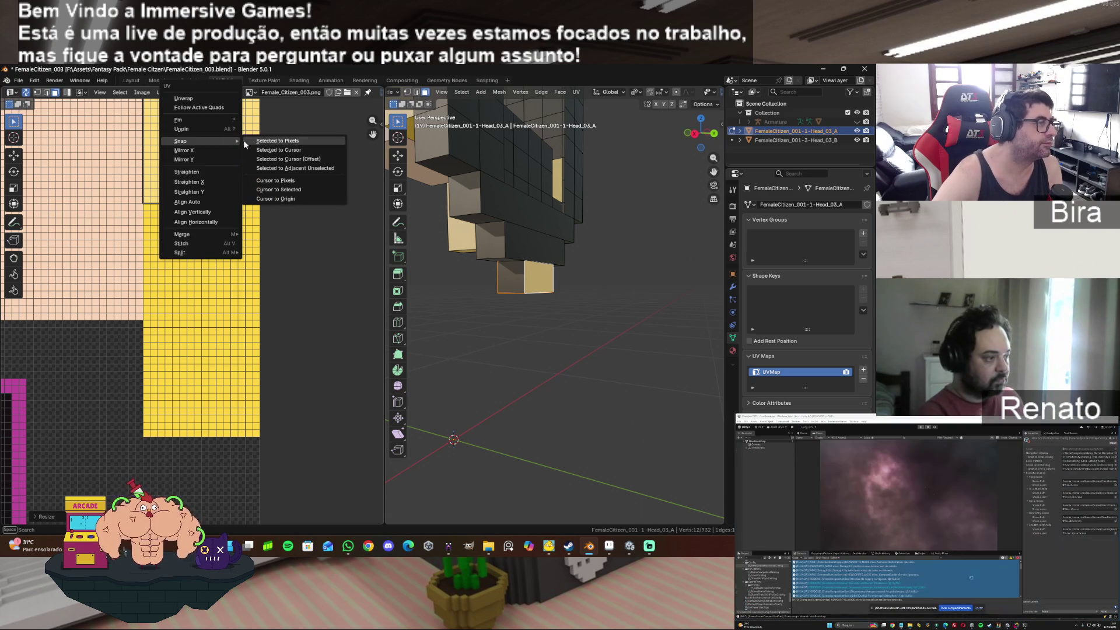
pyautogui.click(290, 141)
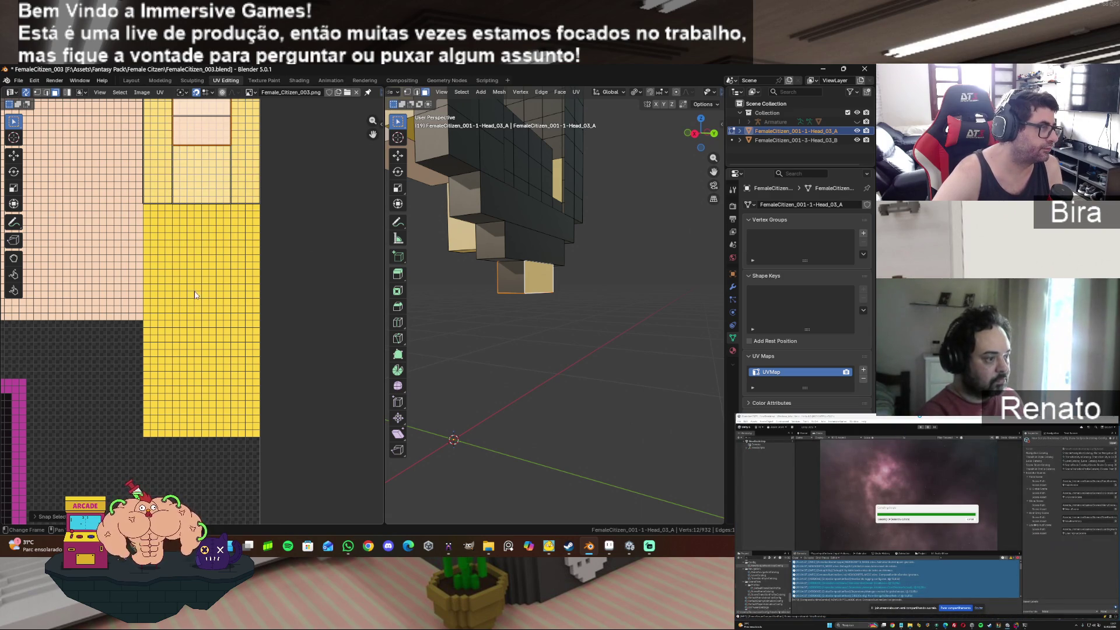
pyautogui.moveTo(373, 134); pyautogui.dragTo(379, 137)
pyautogui.moveTo(158, 516); pyautogui.dragTo(180, 370, button='middle')
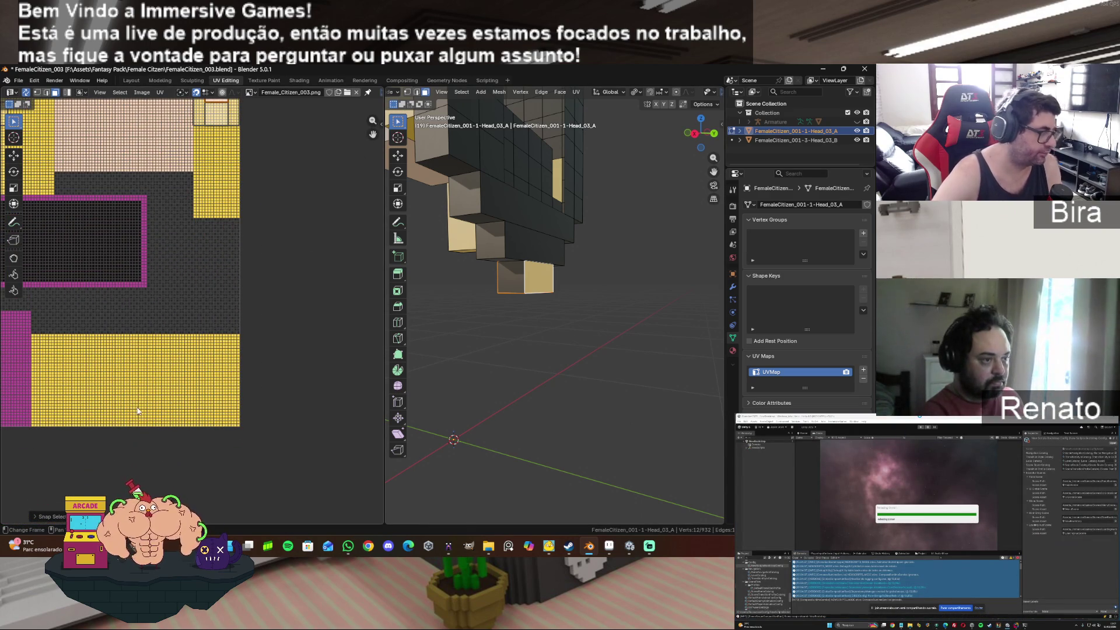
# Step: Move the chin face's UV island and rotate it 90 degrees
pyautogui.press('g')
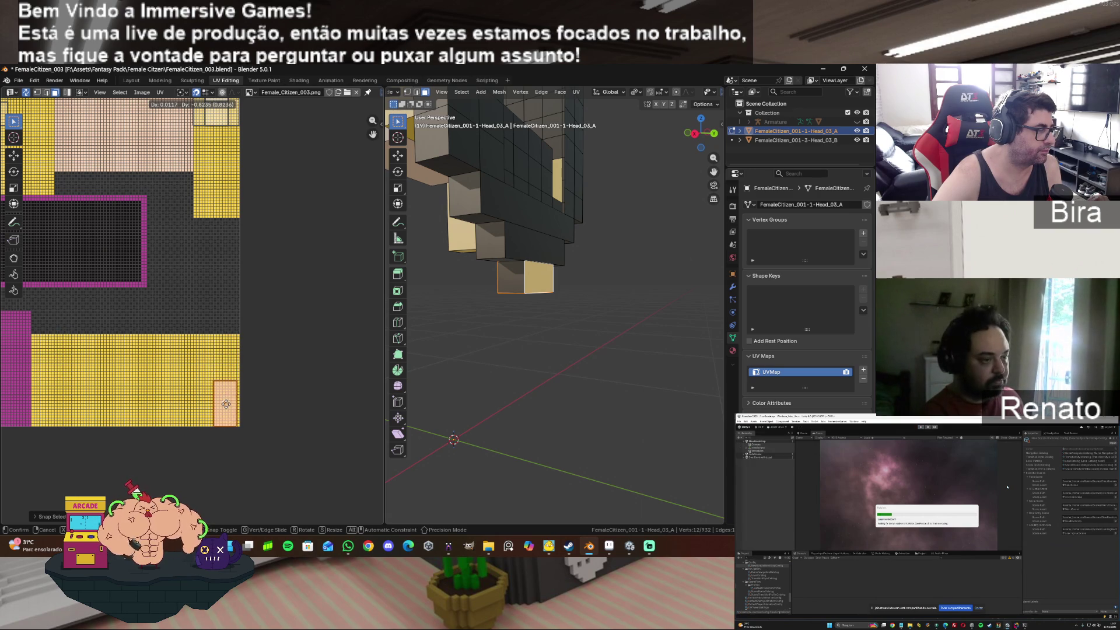
pyautogui.click(225, 404)
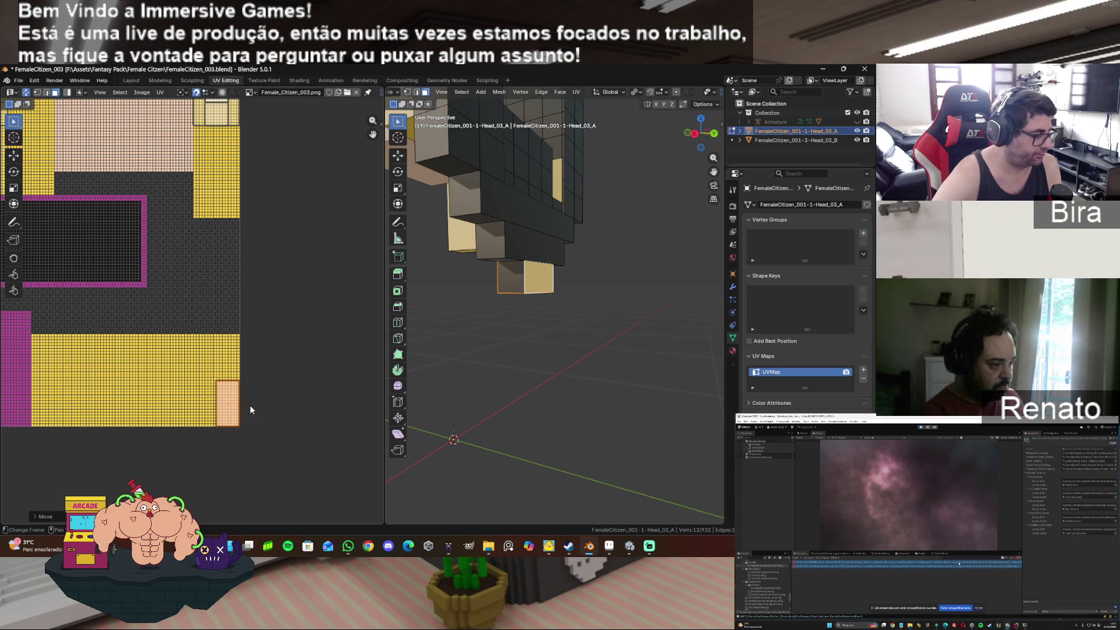
pyautogui.write('r')
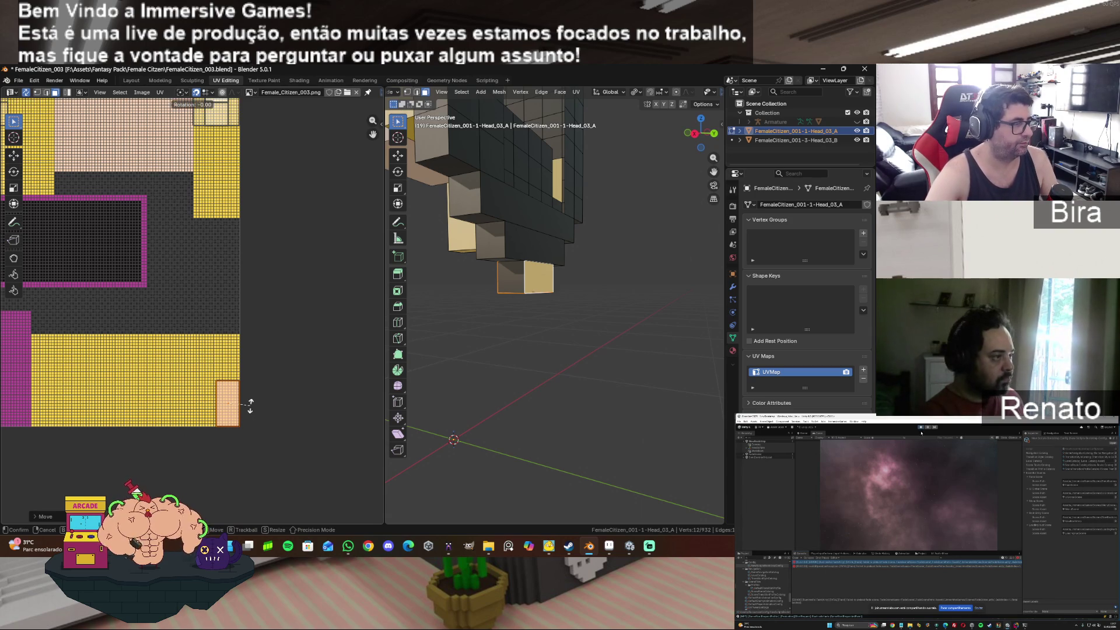
pyautogui.write('90')
pyautogui.press('Return')
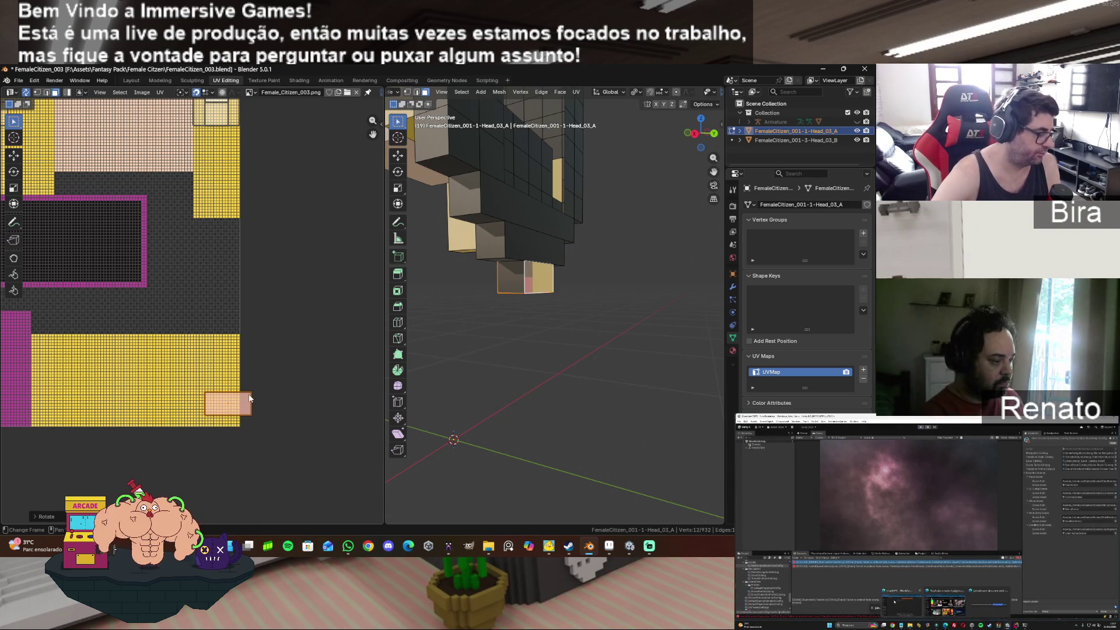
pyautogui.press('g')
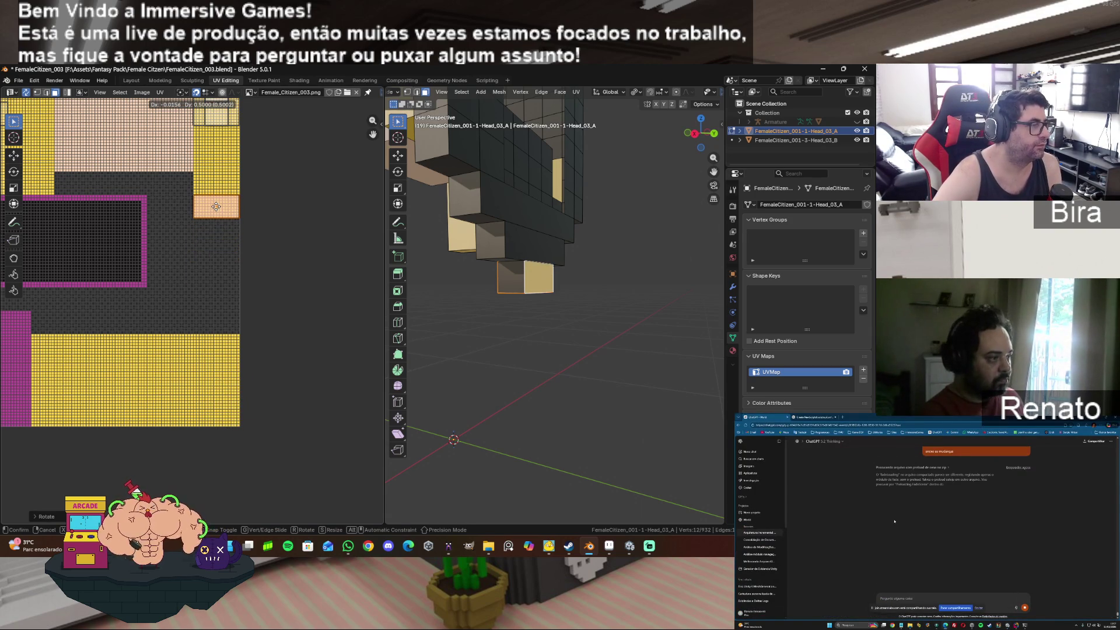
# Step: Place the rotated island on the upper-right patch, then unwrap the chin box's front face
pyautogui.click(216, 206)
pyautogui.click(264, 253)
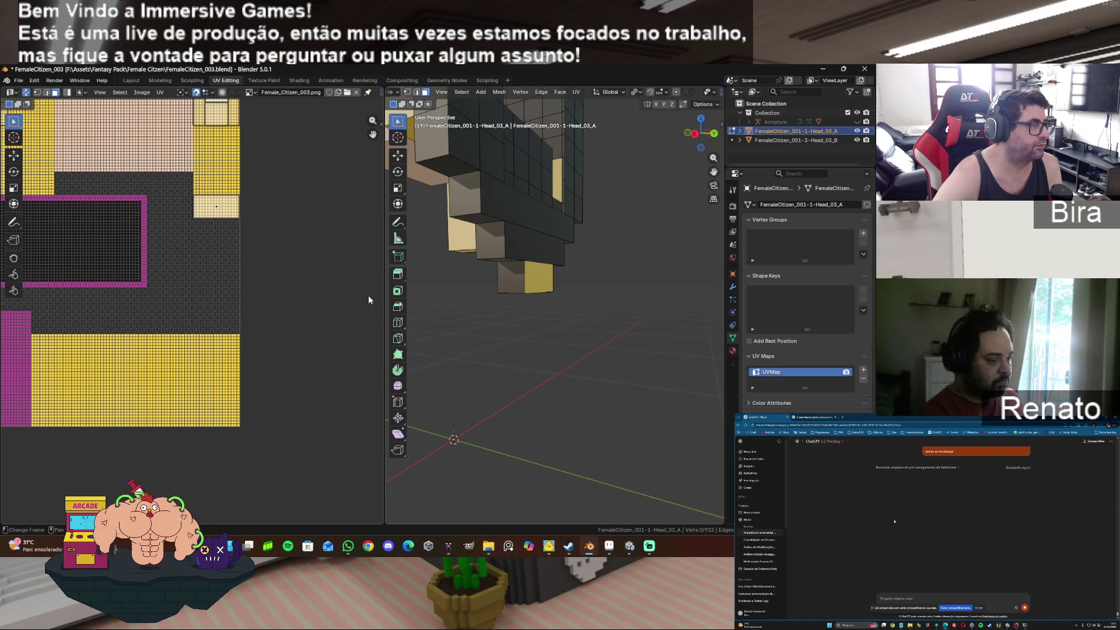
pyautogui.click(507, 282)
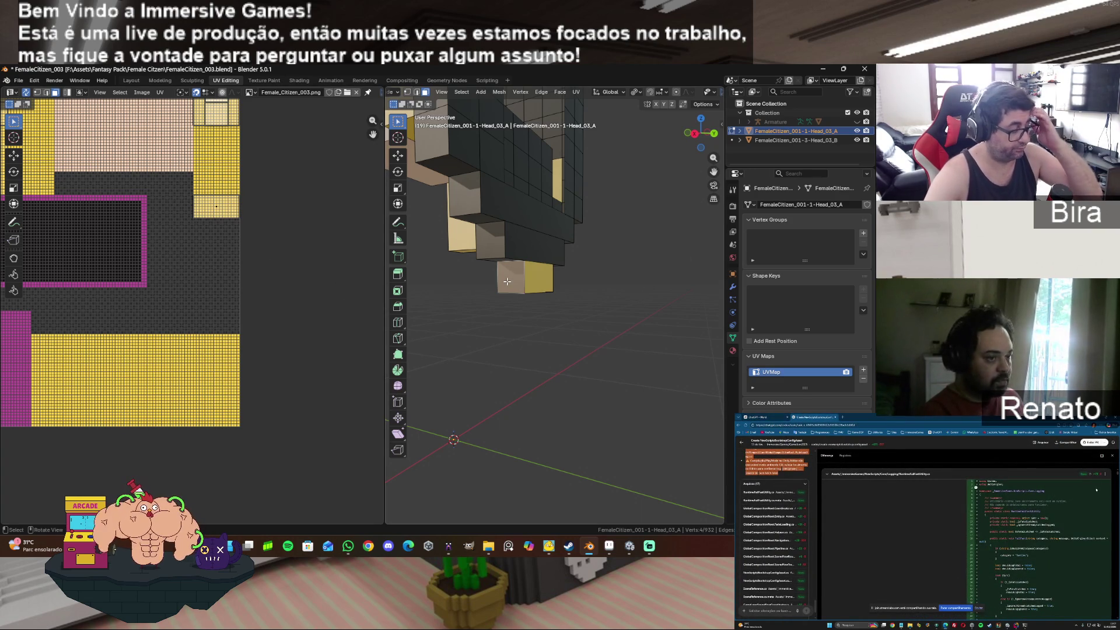
pyautogui.press('u')
pyautogui.click(506, 281)
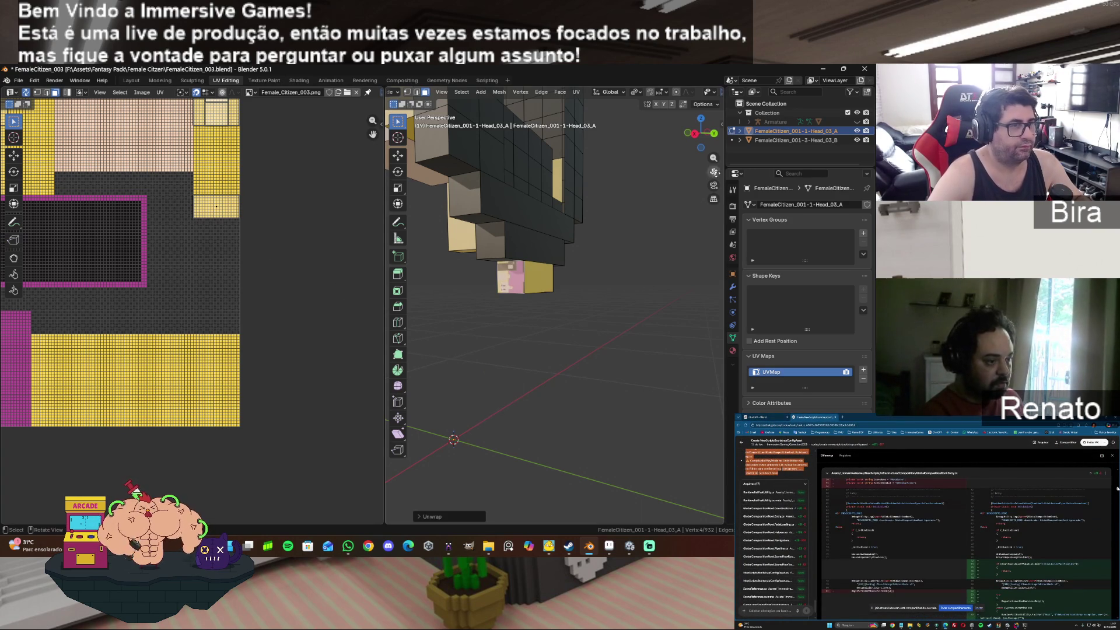
# Step: Move and shrink the front face's UV island onto the upper-right yellow patch
pyautogui.moveTo(702, 140)
pyautogui.mouseDown()
pyautogui.moveTo(709, 147)
pyautogui.moveTo(549, 290)
pyautogui.mouseUp()
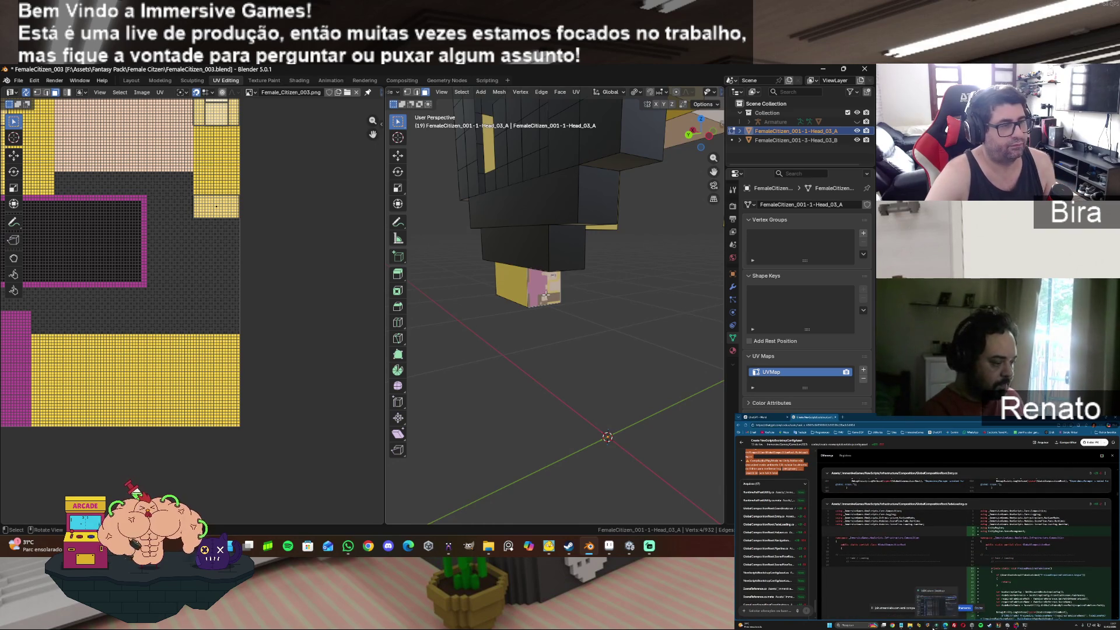
pyautogui.moveTo(703, 143); pyautogui.dragTo(680, 148)
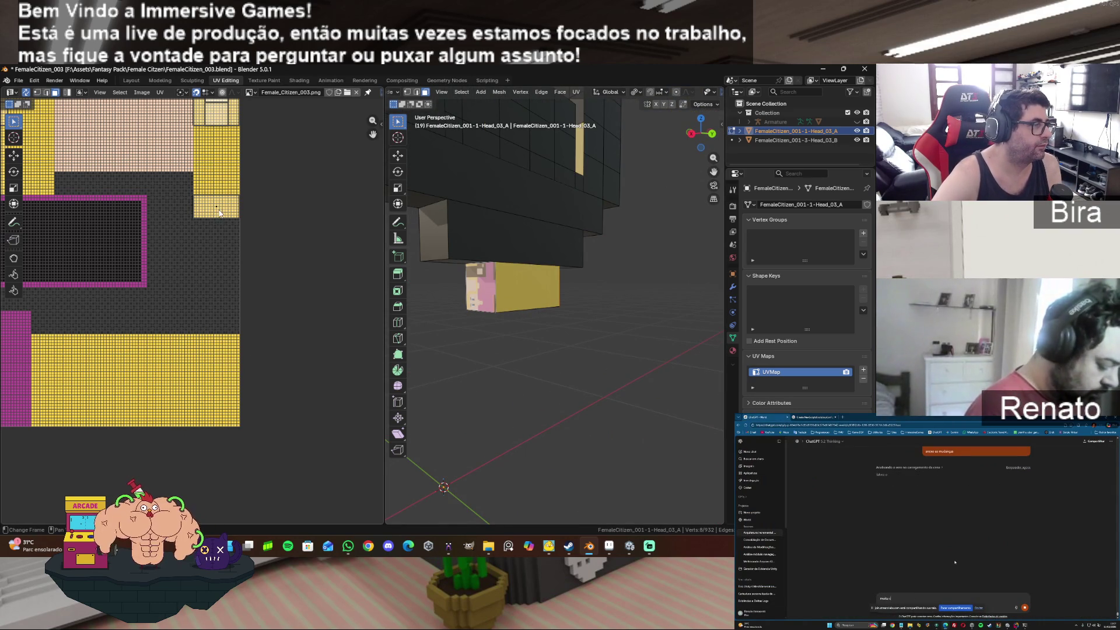
pyautogui.press('g')
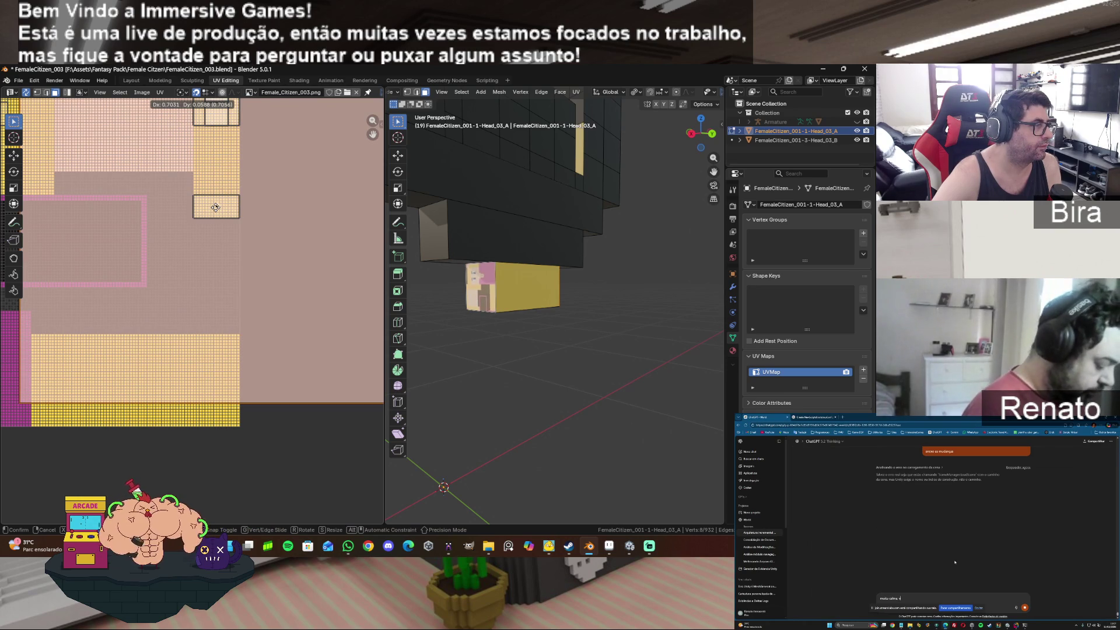
pyautogui.press('s')
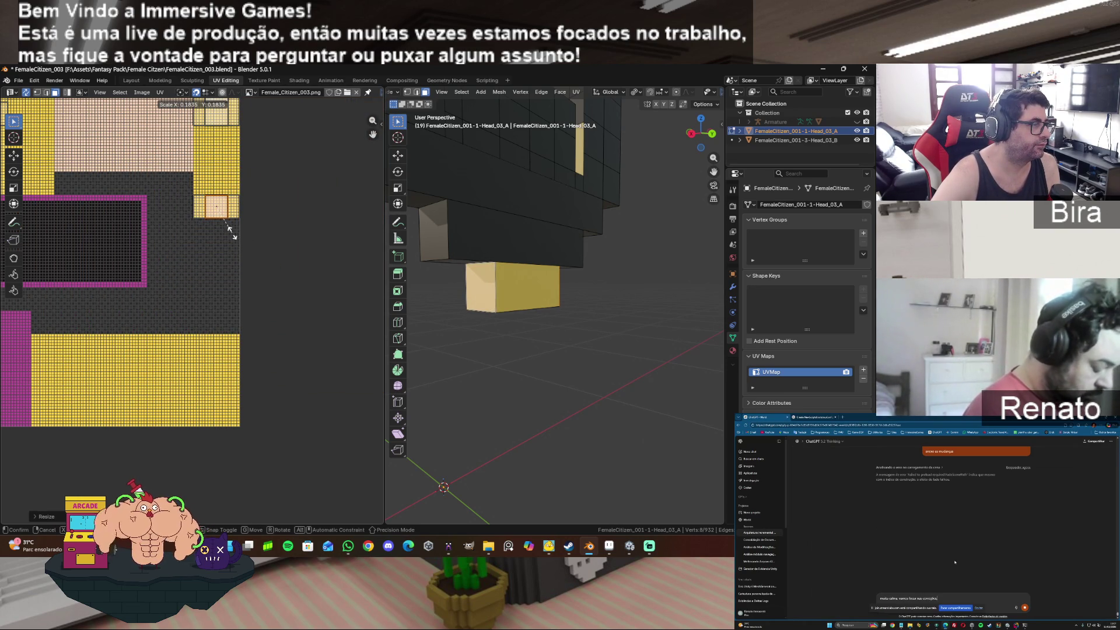
pyautogui.click(233, 233)
pyautogui.scroll(2, 304, 255)
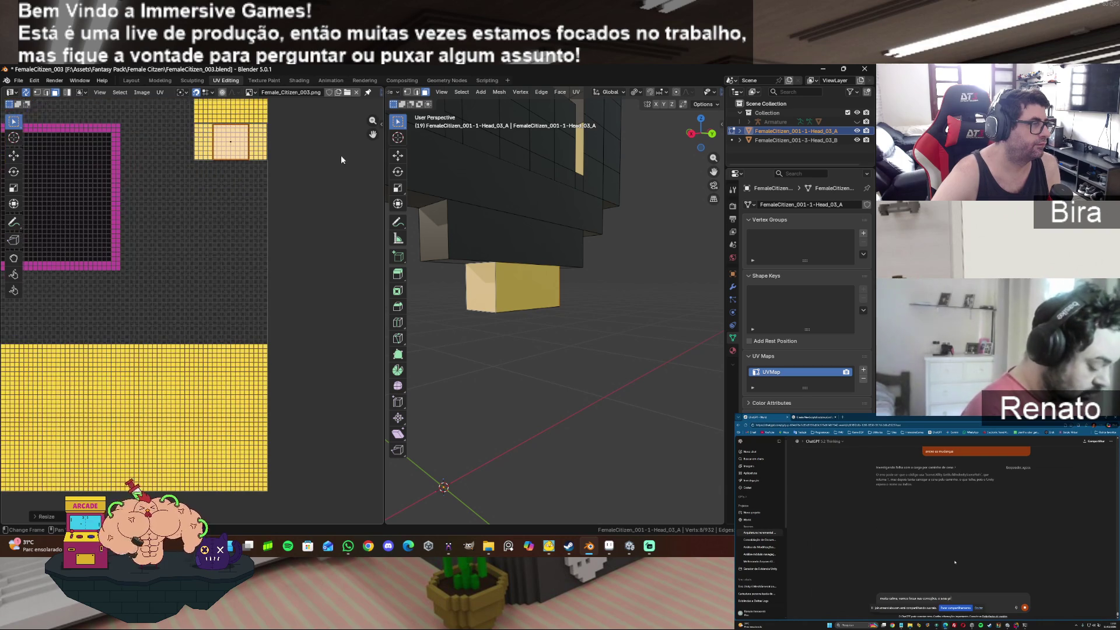
pyautogui.scroll(4, 316, 172)
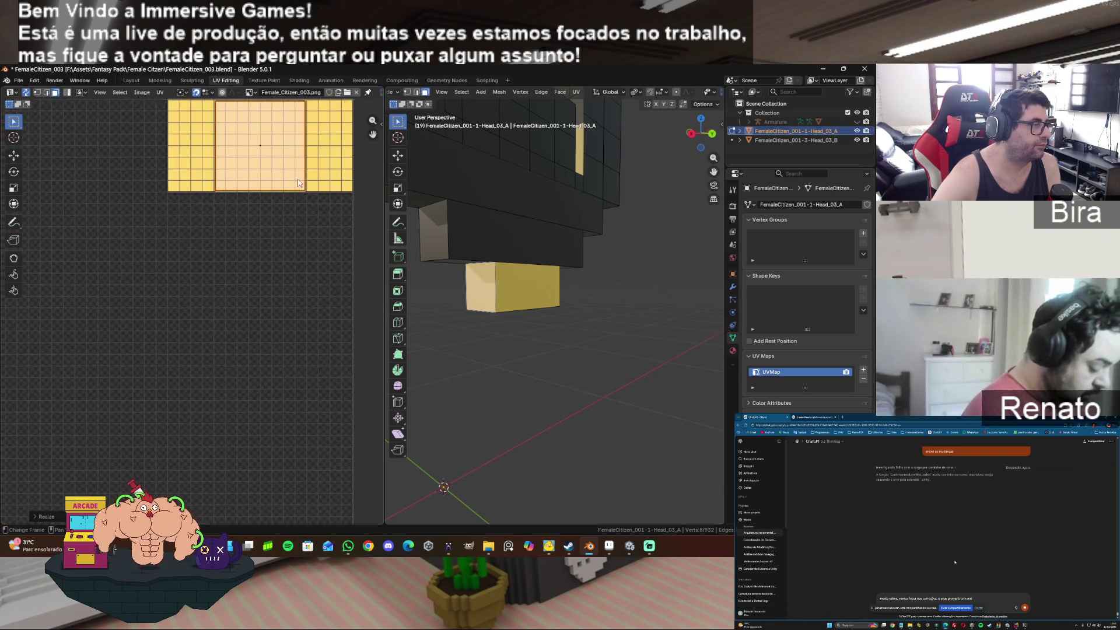
pyautogui.scroll(-4, 299, 183)
# Step: Snap the selected chin UVs to texture pixels
pyautogui.press('u')
pyautogui.moveTo(282, 193)
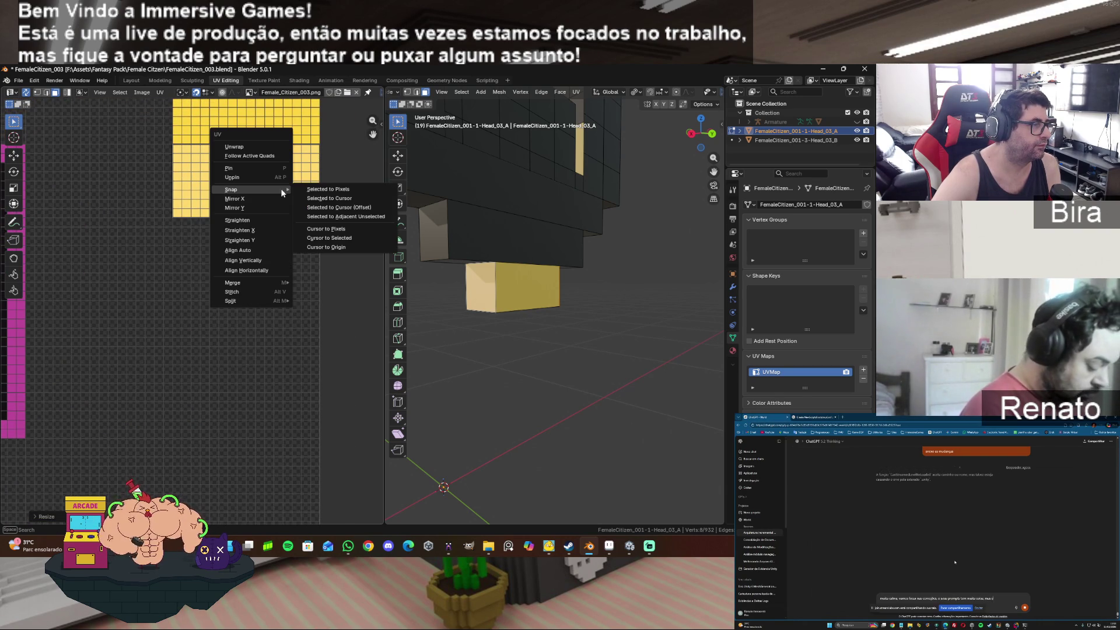
pyautogui.click(355, 190)
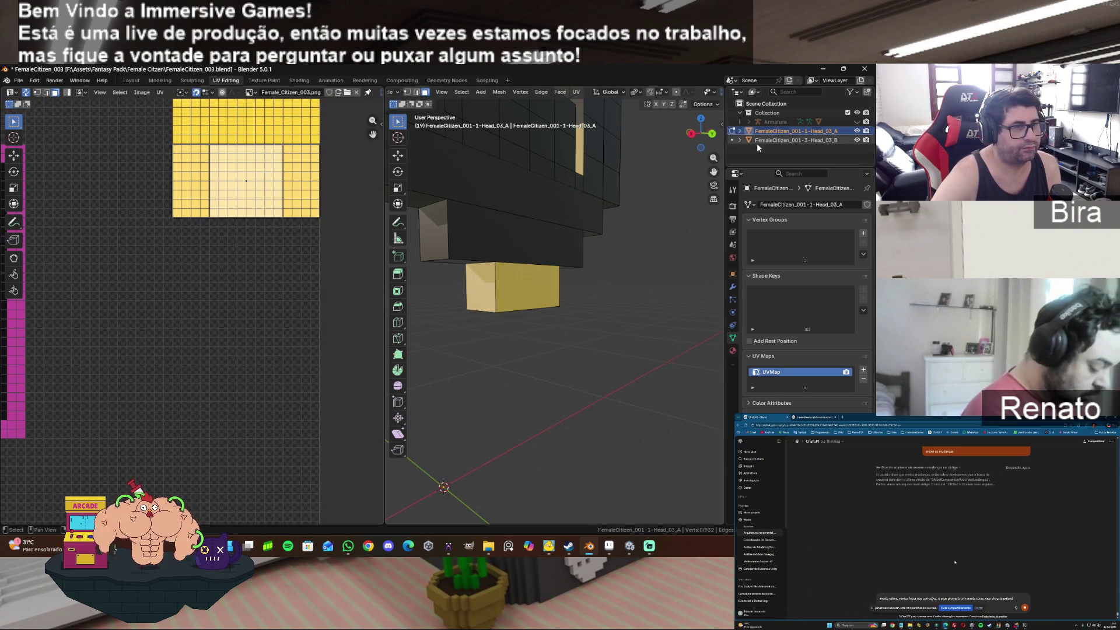
# Step: Select the whole chin box, merge 12 duplicate vertices, limited-dissolve it and hide it
pyautogui.moveTo(703, 131); pyautogui.dragTo(665, 157)
pyautogui.click(489, 297)
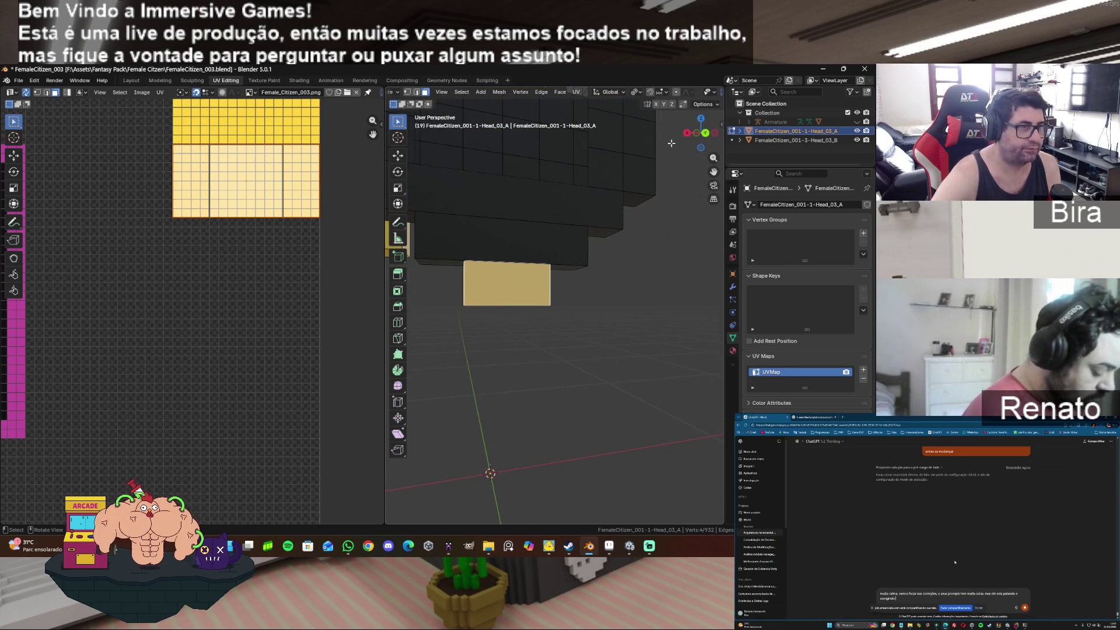
pyautogui.press('l')
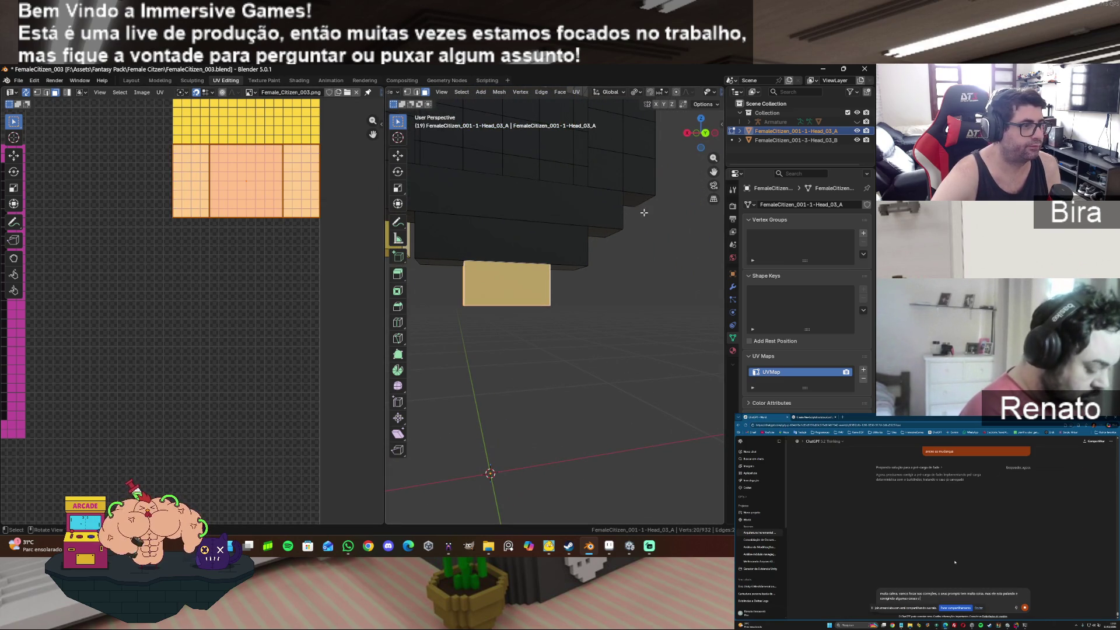
pyautogui.moveTo(702, 132); pyautogui.dragTo(654, 175)
pyautogui.press('m')
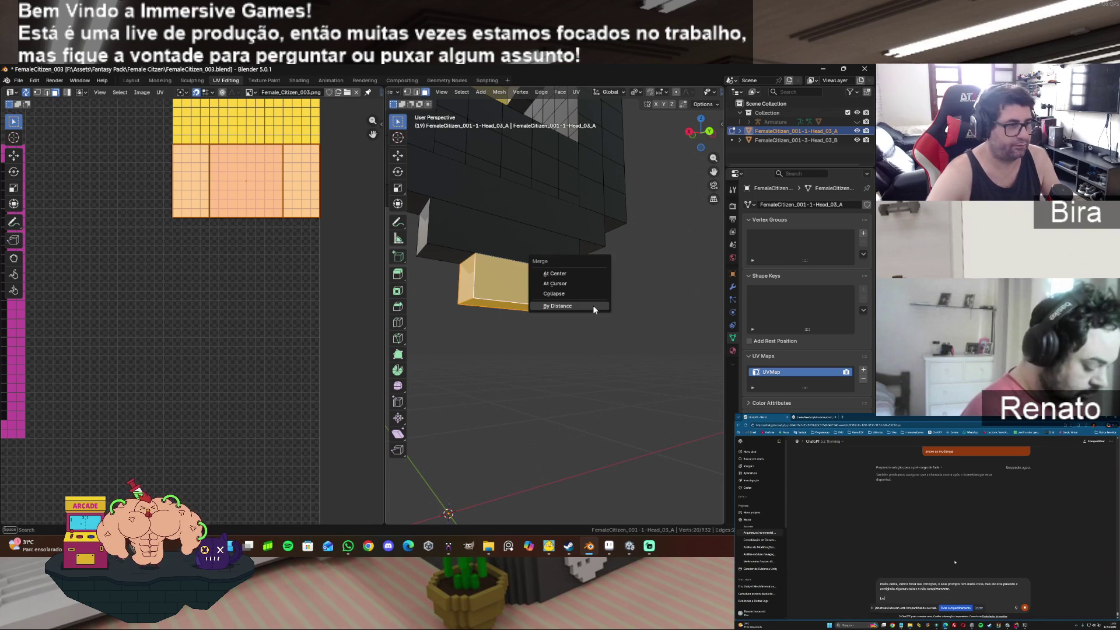
pyautogui.click(593, 306)
pyautogui.press('x')
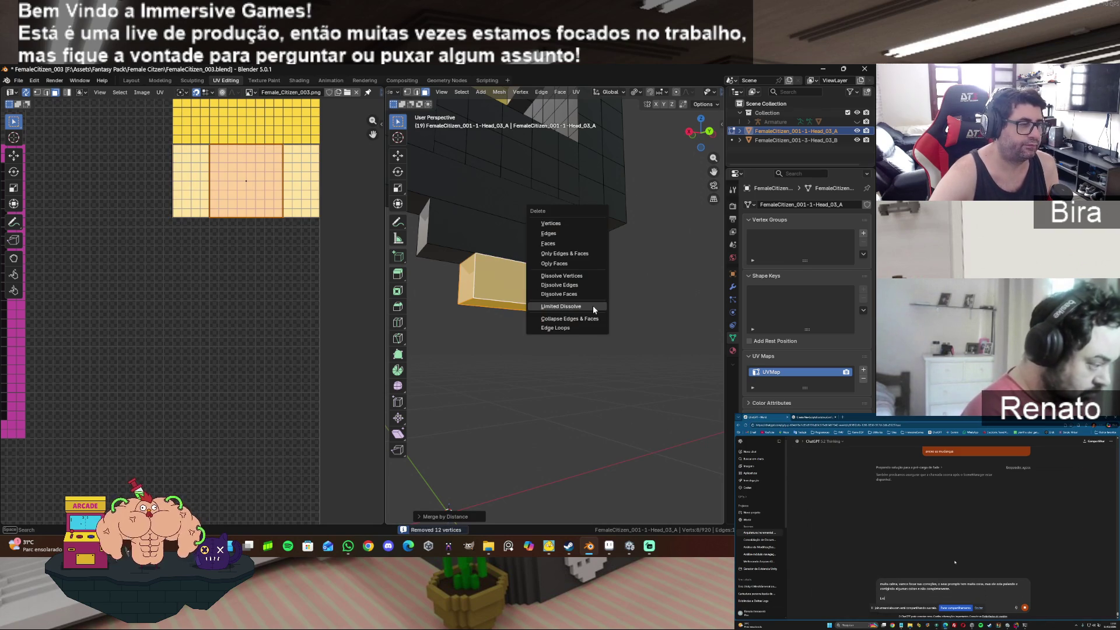
pyautogui.click(593, 307)
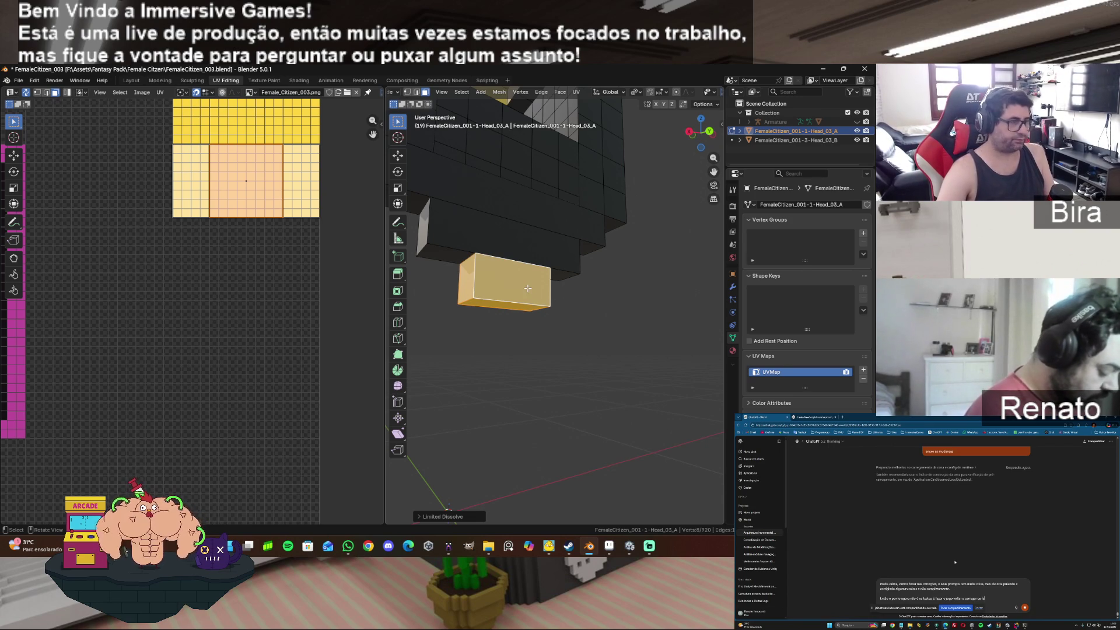
pyautogui.press('h')
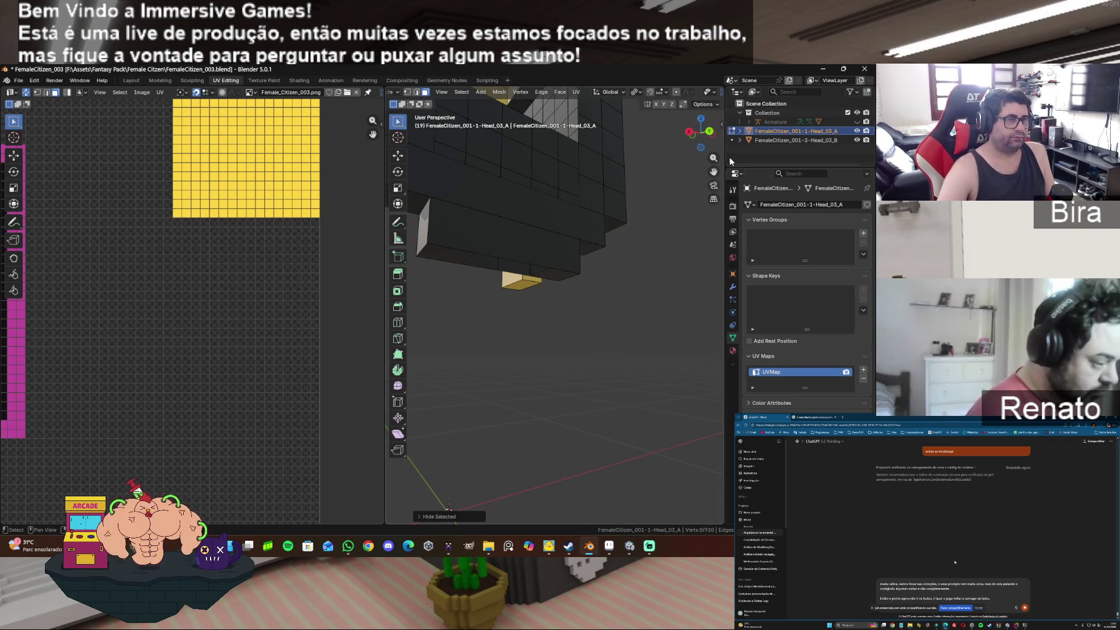
# Step: Select the two small faces under the head and merge their vertices by distance
pyautogui.moveTo(714, 172); pyautogui.dragTo(738, 182)
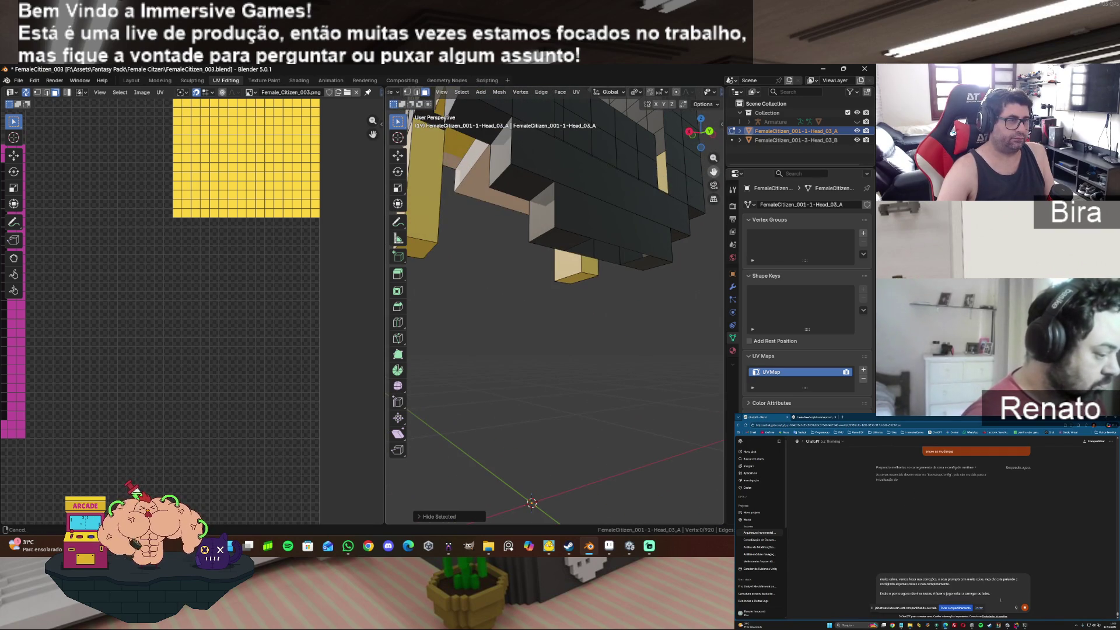
pyautogui.click(567, 237)
pyautogui.keyDown('shift'); pyautogui.click(647, 265); pyautogui.keyUp('shift')
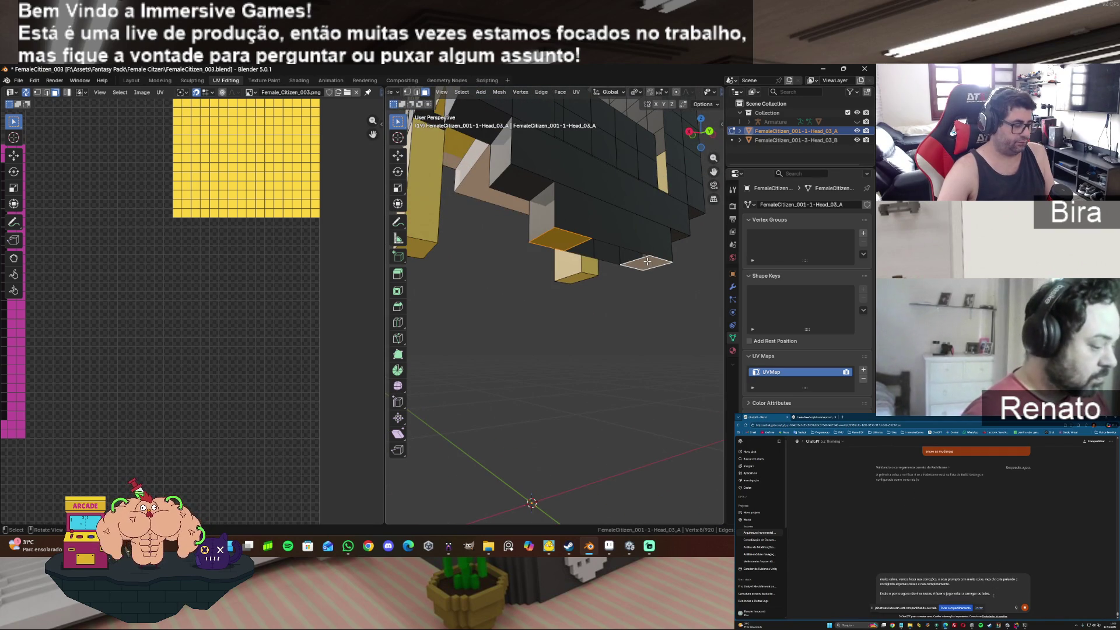
pyautogui.press('m')
pyautogui.click(613, 261)
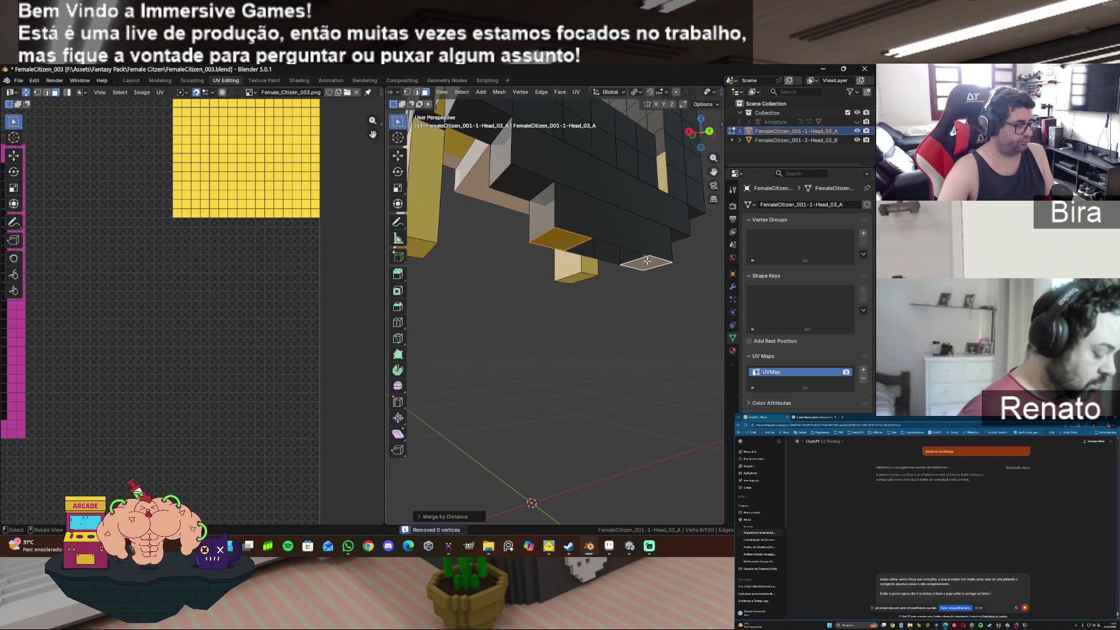
# Step: In vertex mode, select two vertices under the head and fill a face between them
pyautogui.press('1')
pyautogui.click(593, 245)
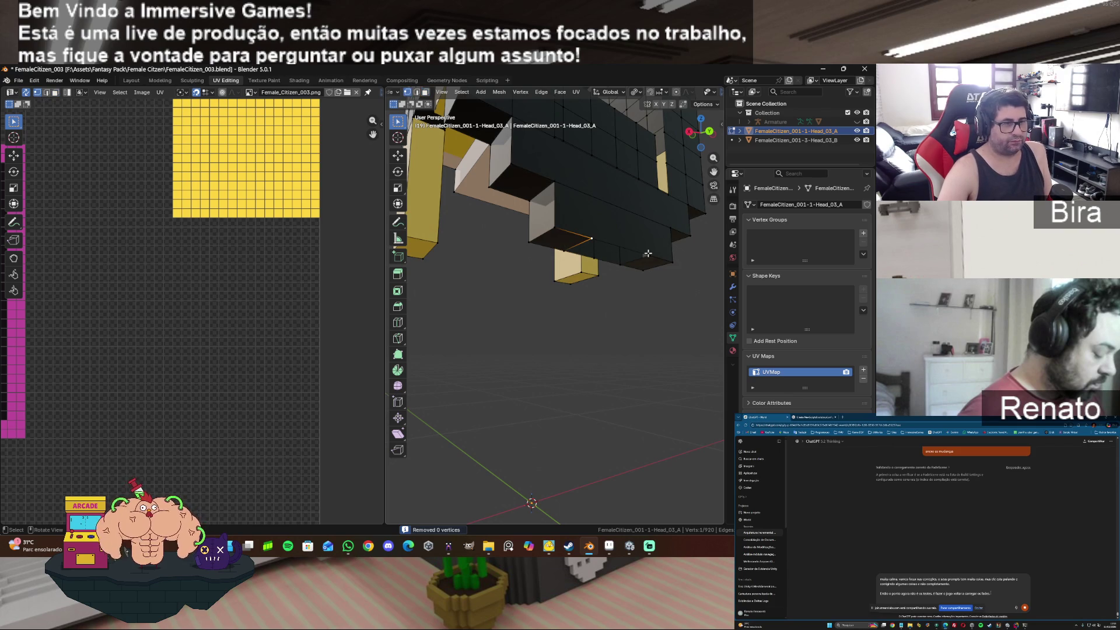
pyautogui.keyDown('shift'); pyautogui.click(645, 260); pyautogui.keyUp('shift')
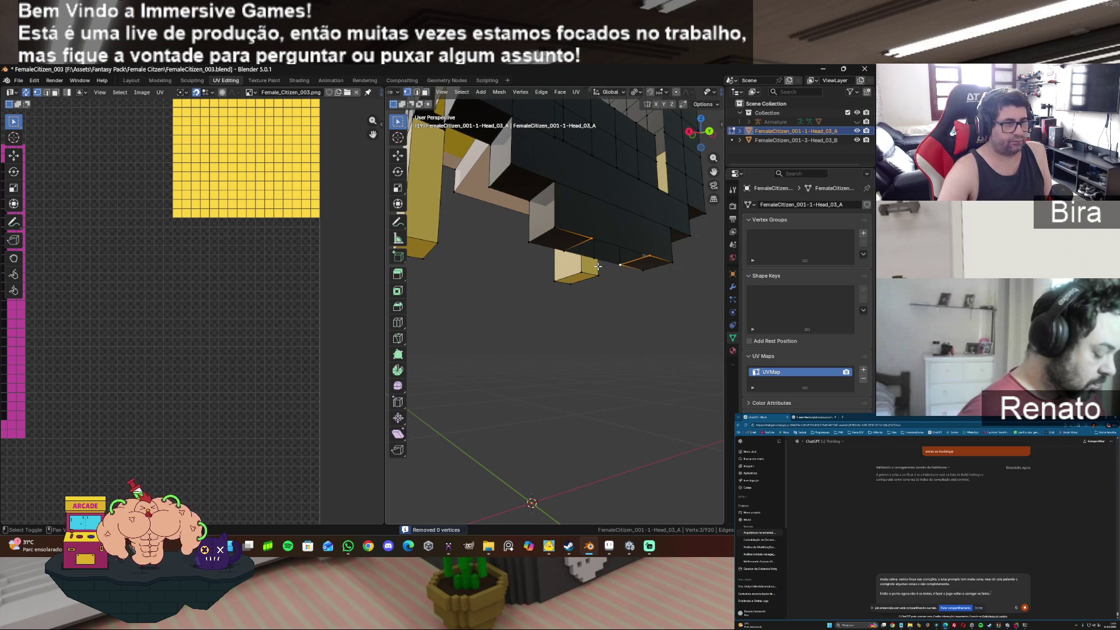
pyautogui.press('g')
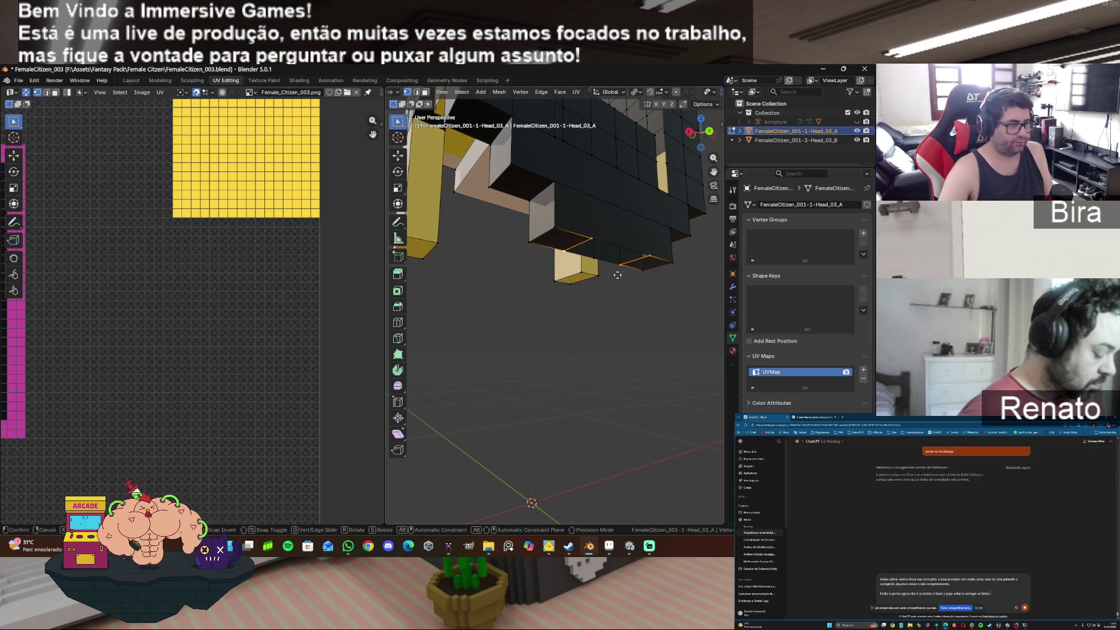
pyautogui.press('Escape')
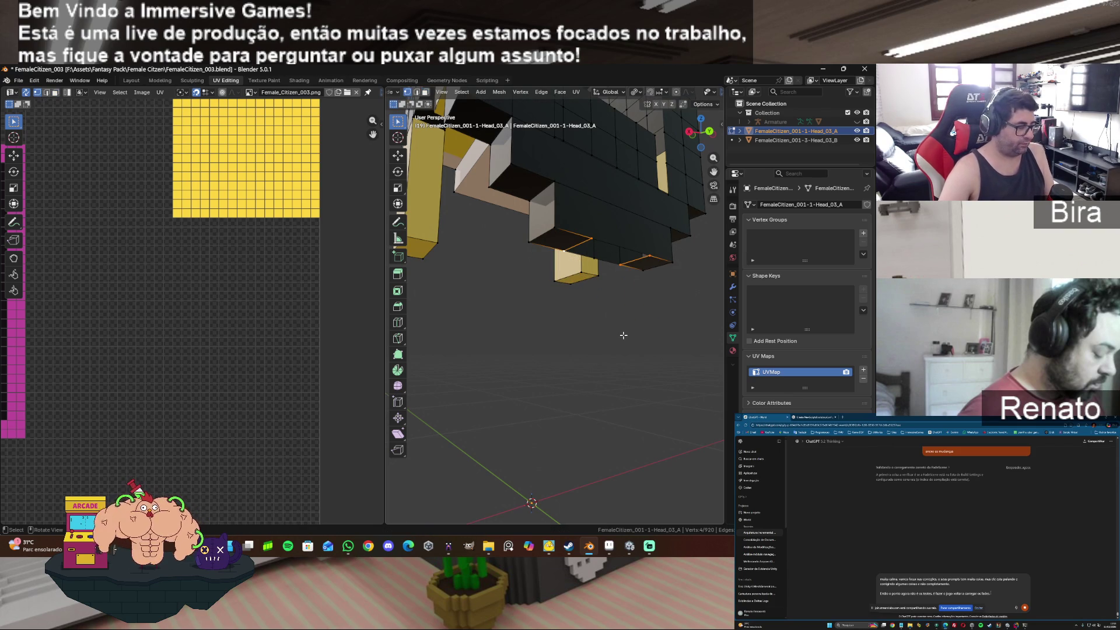
pyautogui.press('f')
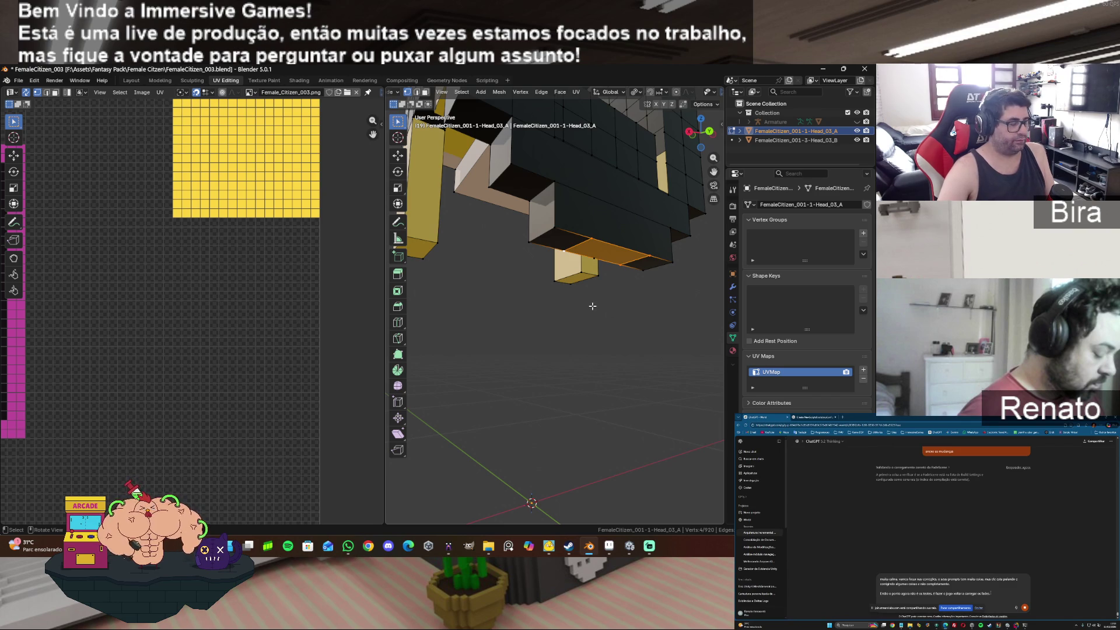
# Step: Select the bottom jaw faces, merge by distance, and Limited Dissolve them into one long face
pyautogui.press('3')
pyautogui.keyDown('shift'); pyautogui.click(570, 239); pyautogui.keyUp('shift')
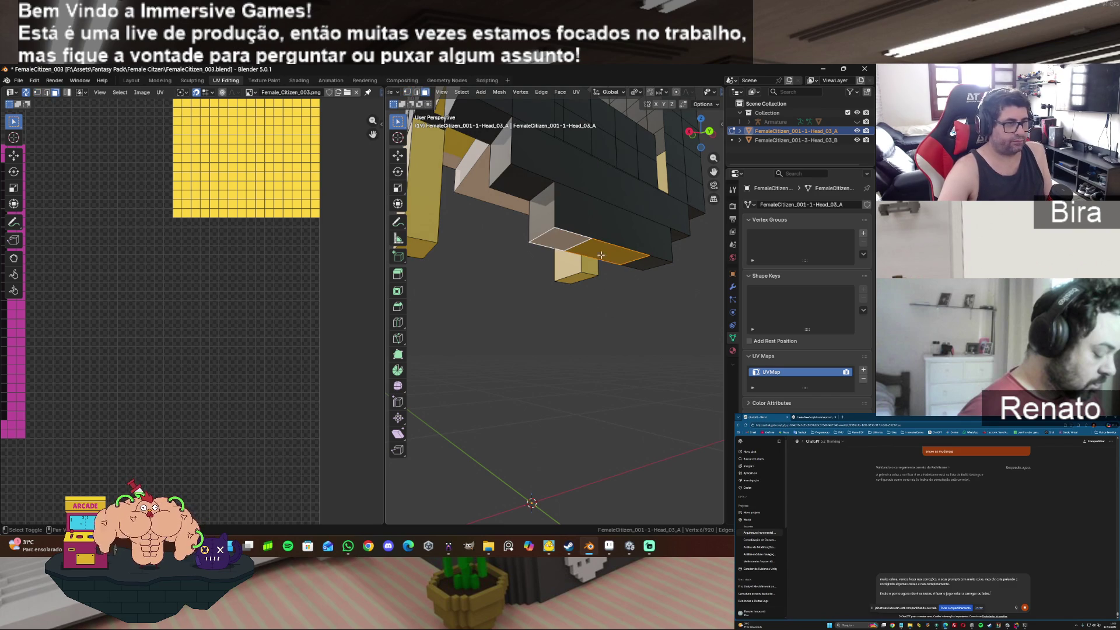
pyautogui.keyDown('shift'); pyautogui.click(646, 264); pyautogui.keyUp('shift')
pyautogui.press('m')
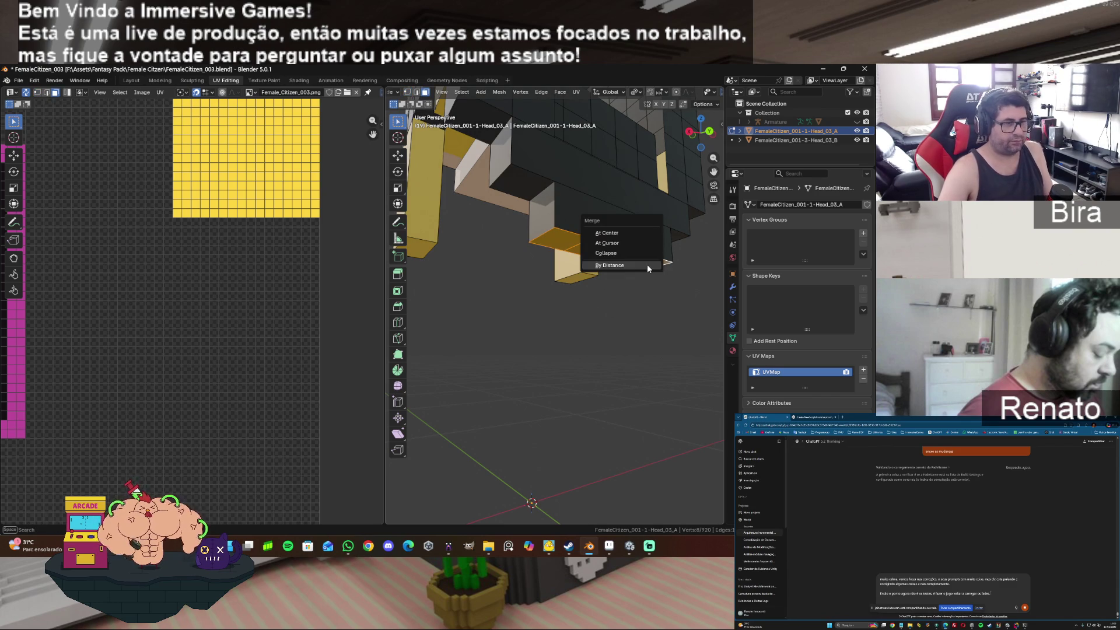
pyautogui.click(646, 265)
pyautogui.press('x')
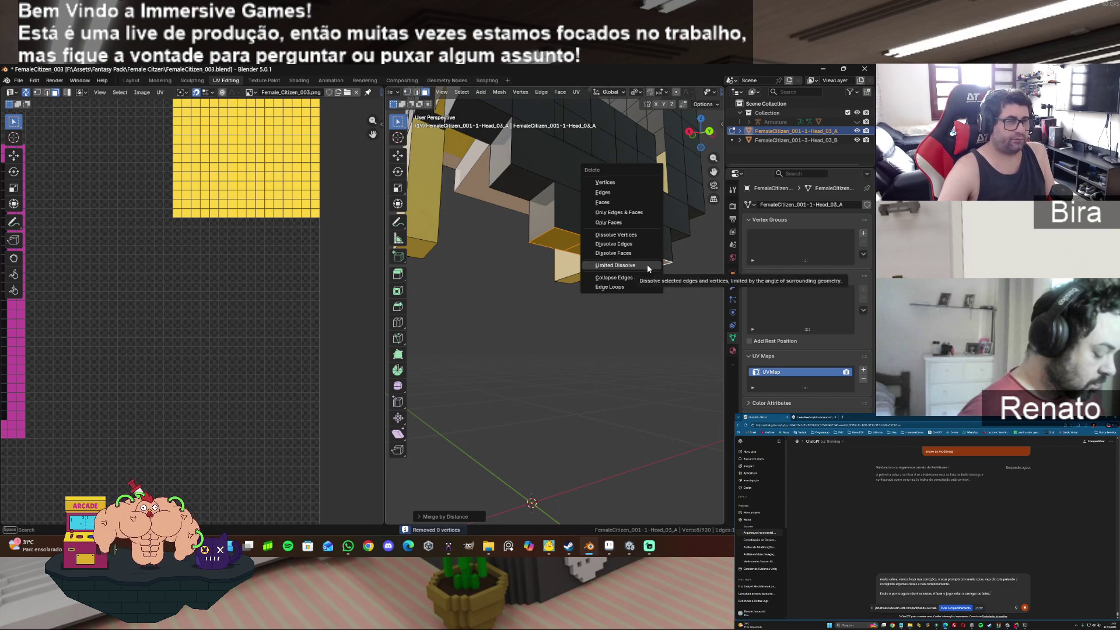
pyautogui.click(647, 264)
pyautogui.click(618, 255)
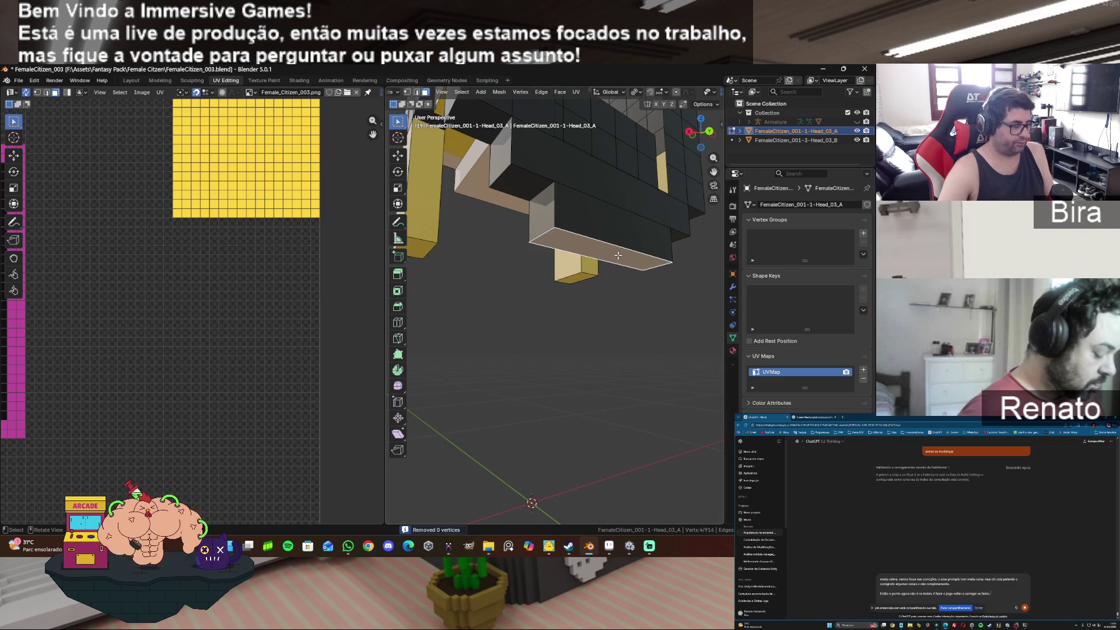
pyautogui.press('g')
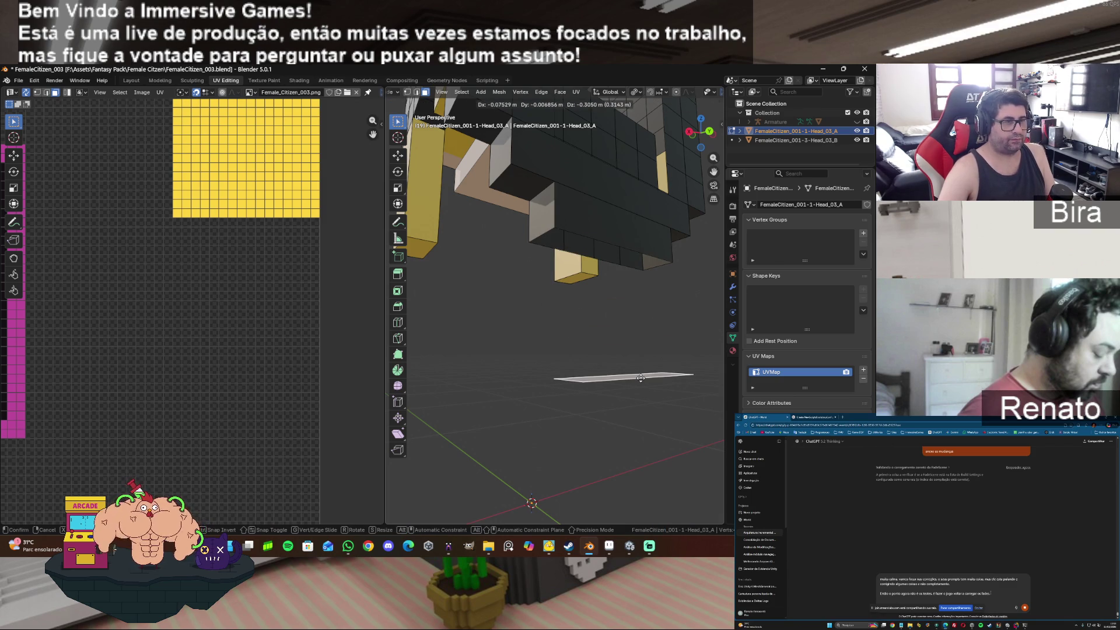
pyautogui.press('Escape')
pyautogui.moveTo(695, 133); pyautogui.dragTo(650, 167)
# Step: Select the four lower chin faces, merge 6 duplicate vertices, and Limited Dissolve them into one face
pyautogui.click(553, 243)
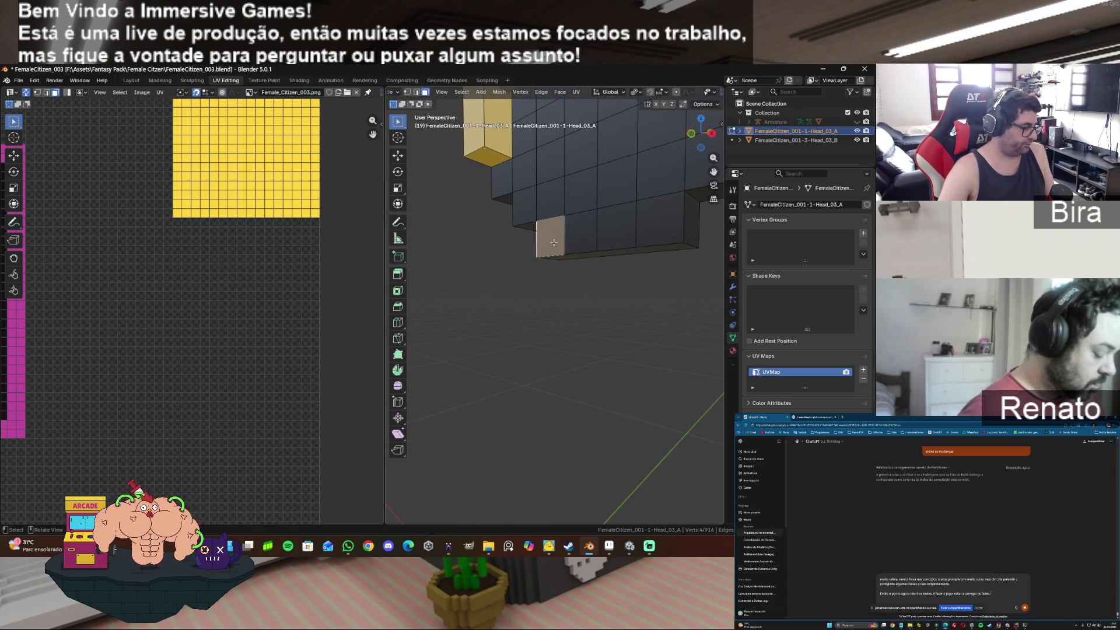
pyautogui.keyDown('shift'); pyautogui.click(581, 238); pyautogui.keyUp('shift')
pyautogui.keyDown('shift'); pyautogui.click(617, 231); pyautogui.keyUp('shift')
pyautogui.keyDown('shift'); pyautogui.click(655, 224); pyautogui.keyUp('shift')
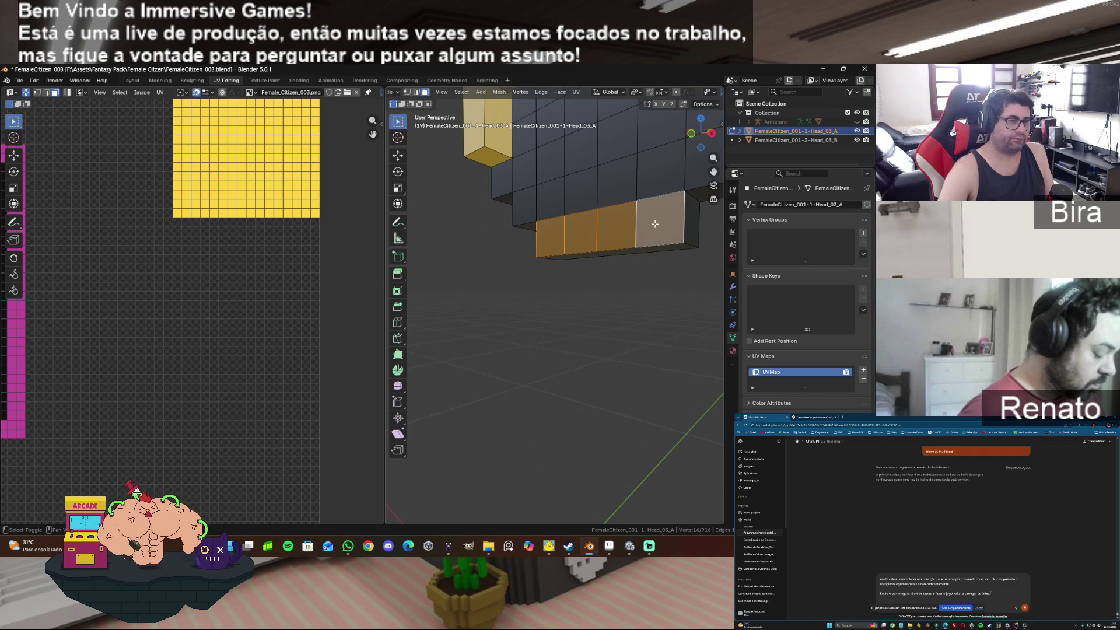
pyautogui.press('m')
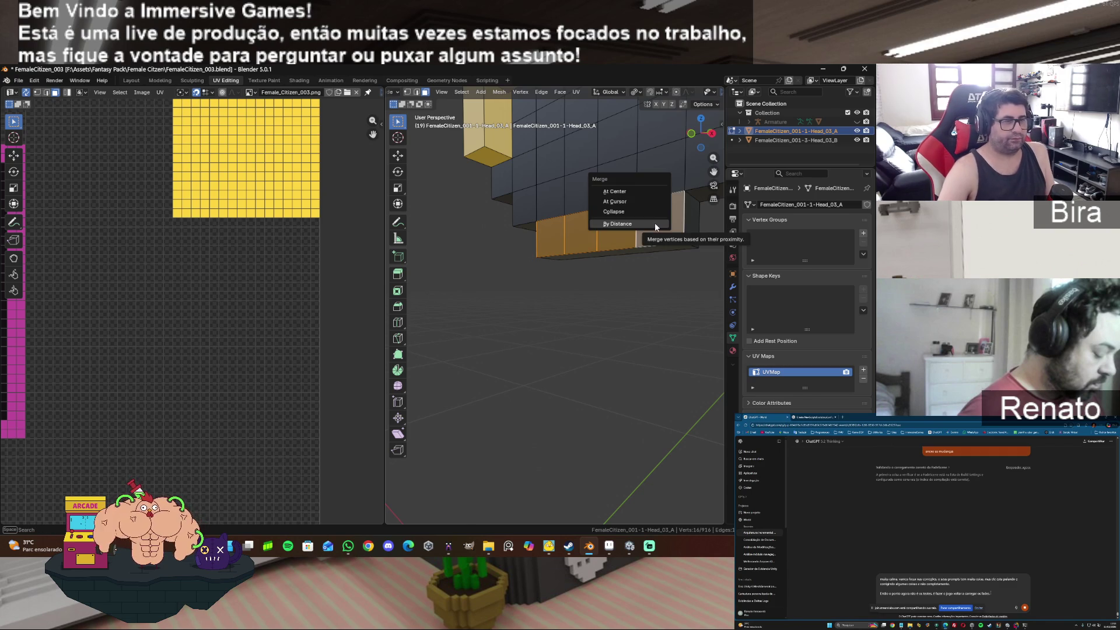
pyautogui.click(654, 223)
pyautogui.press('x')
pyautogui.click(655, 223)
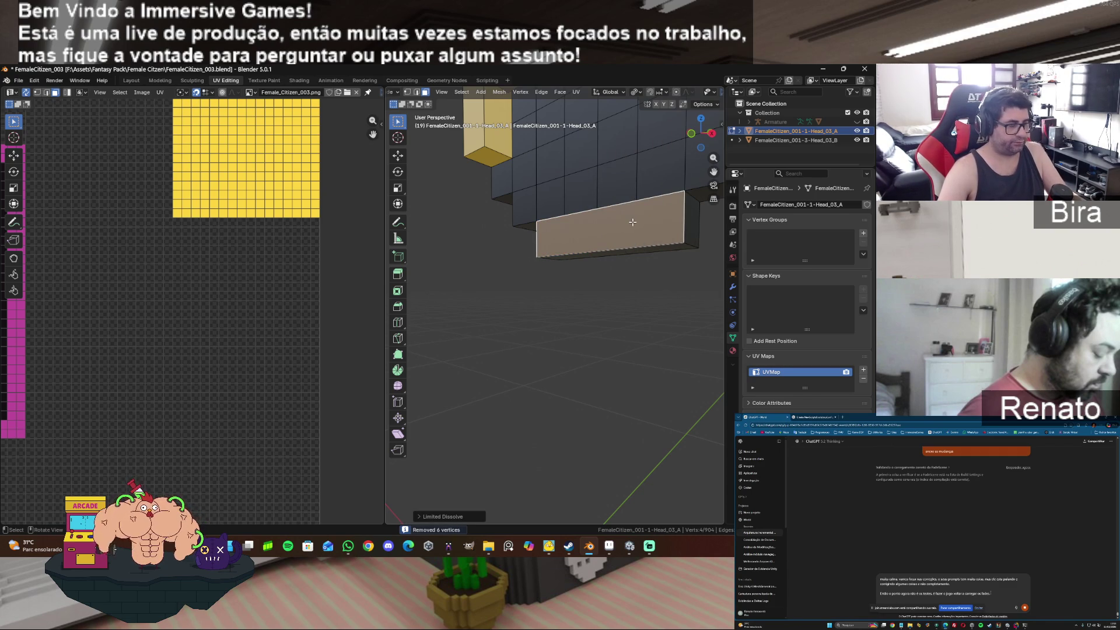
# Step: UV-unwrap the merged chin face, then add the neighbouring pink chin faces to the selection
pyautogui.press('u')
pyautogui.click(633, 221)
pyautogui.moveTo(701, 133); pyautogui.dragTo(694, 136)
pyautogui.click(622, 244)
pyautogui.press('u')
pyautogui.click(624, 244)
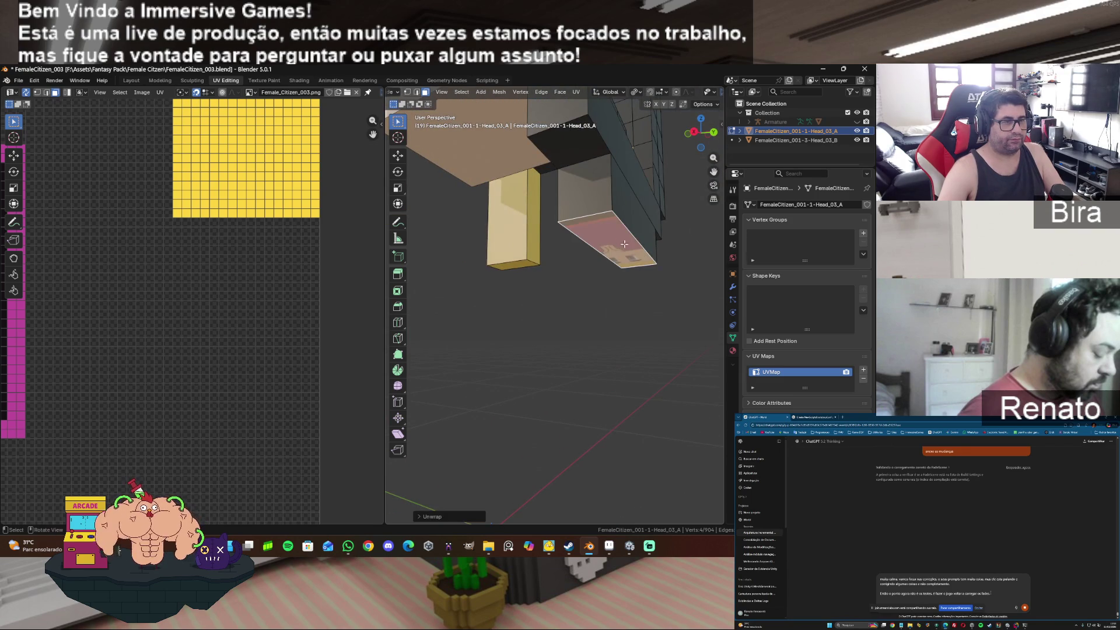
pyautogui.press('u')
pyautogui.click(642, 222)
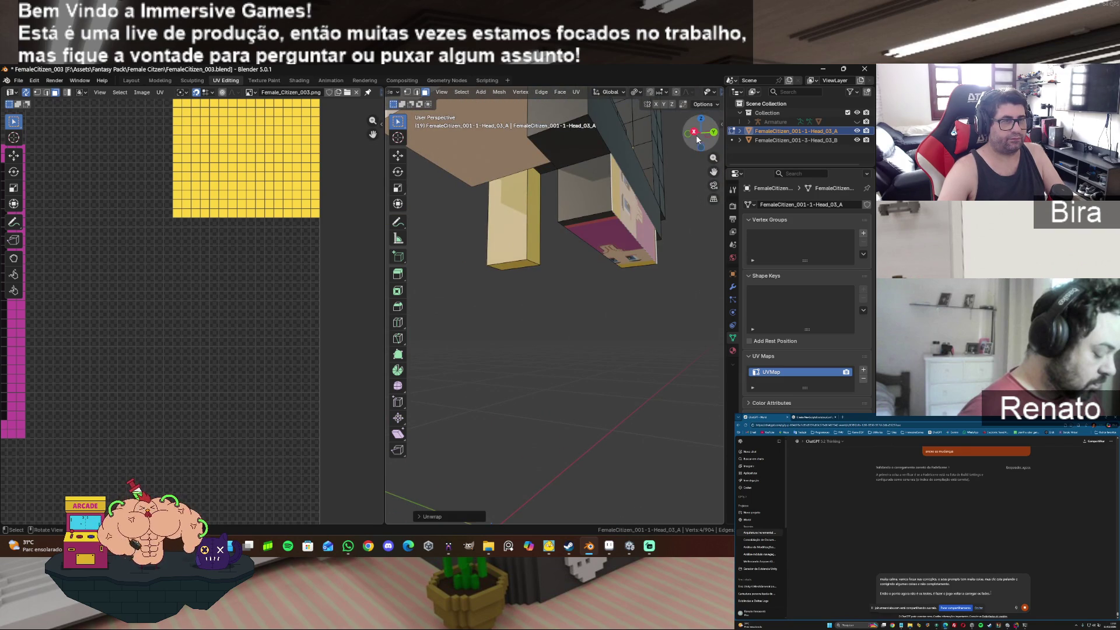
pyautogui.moveTo(697, 139); pyautogui.dragTo(646, 188)
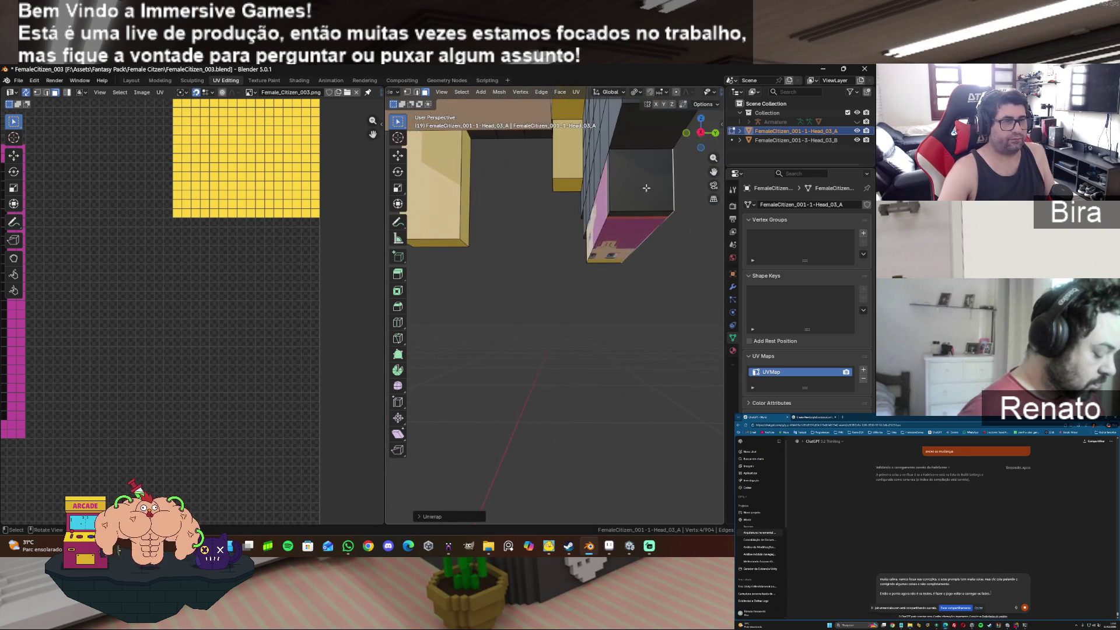
pyautogui.keyDown('shift'); pyautogui.click(604, 212); pyautogui.keyUp('shift')
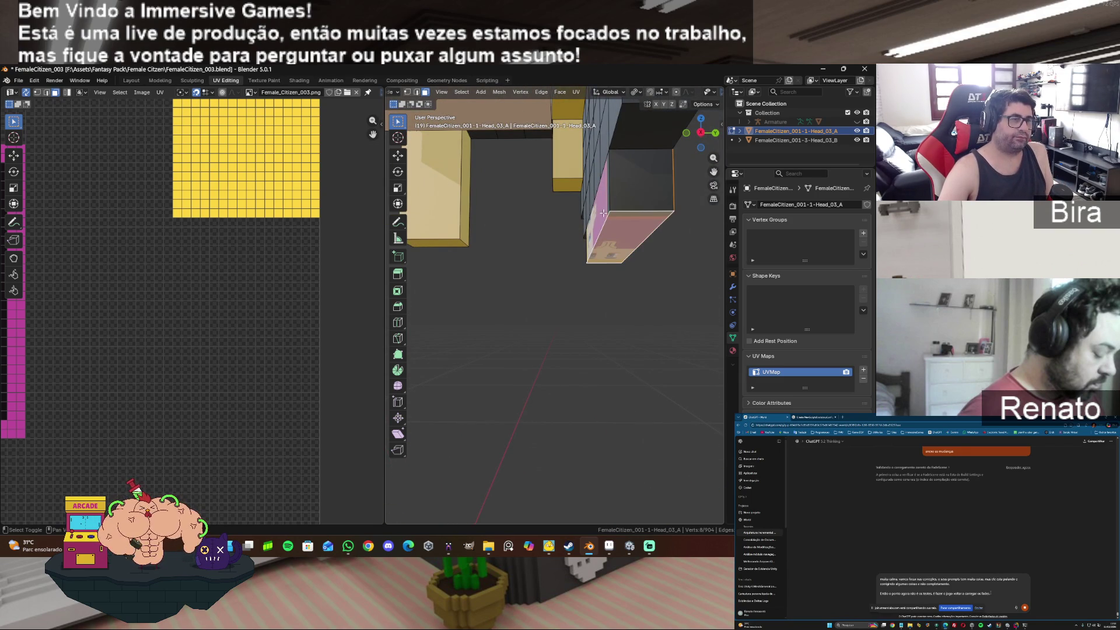
pyautogui.keyDown('shift'); pyautogui.click(639, 178); pyautogui.keyUp('shift')
pyautogui.moveTo(700, 133); pyautogui.dragTo(666, 163)
# Step: Move the chin UV island onto the peach skin area of the atlas
pyautogui.scroll(-3, 358, 276)
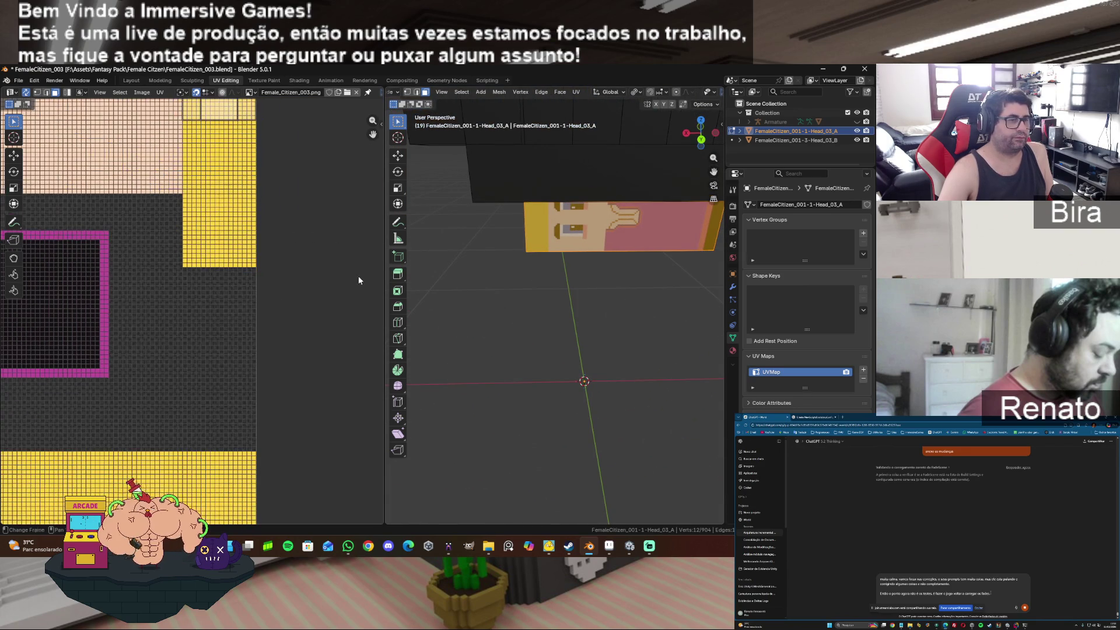
pyautogui.scroll(-2, 180, 311)
pyautogui.scroll(-1, 180, 305)
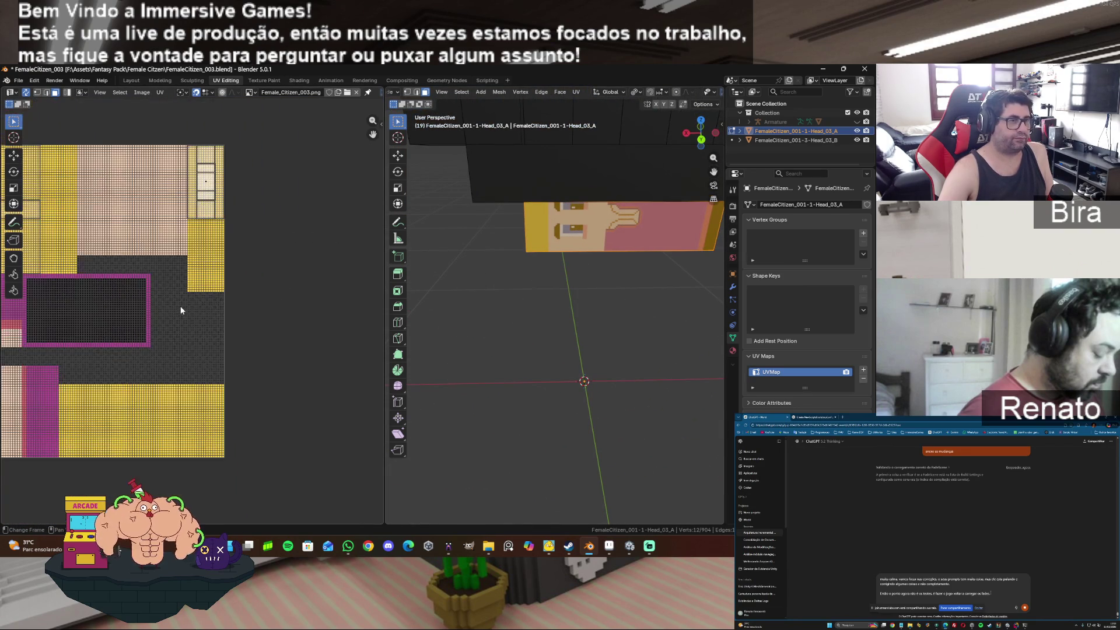
pyautogui.press('g')
pyautogui.click(205, 182)
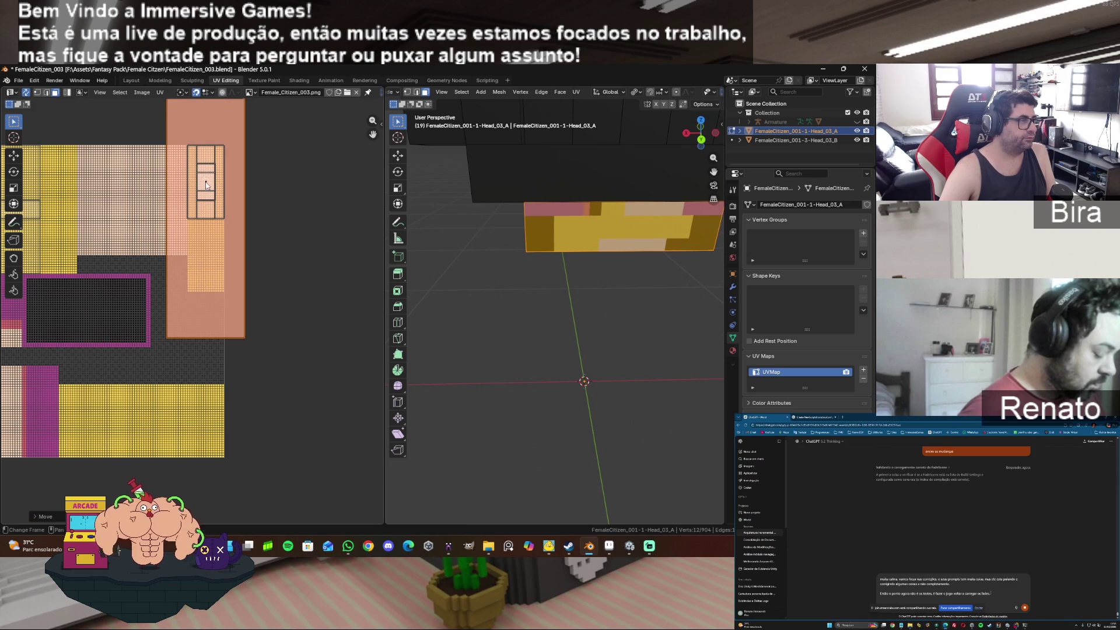
# Step: Scale the chin UV island down to fit the skin-tone strip
pyautogui.press('s')
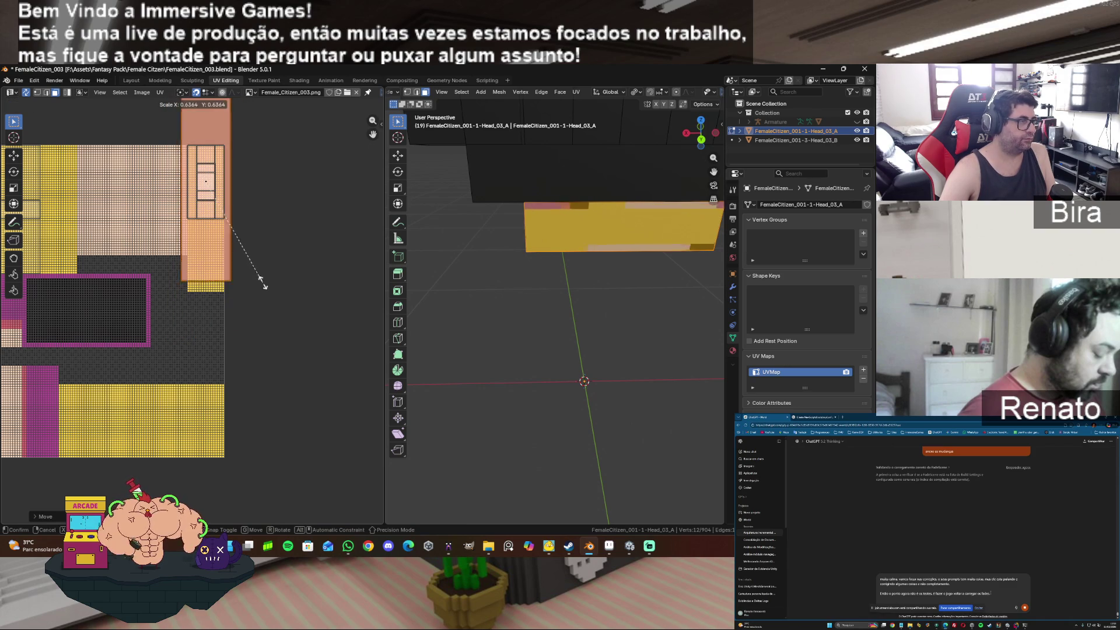
pyautogui.click(255, 214)
pyautogui.moveTo(374, 134)
pyautogui.mouseDown()
pyautogui.moveTo(356, 170)
pyautogui.moveTo(372, 135)
pyautogui.mouseUp()
pyautogui.scroll(3, 324, 173)
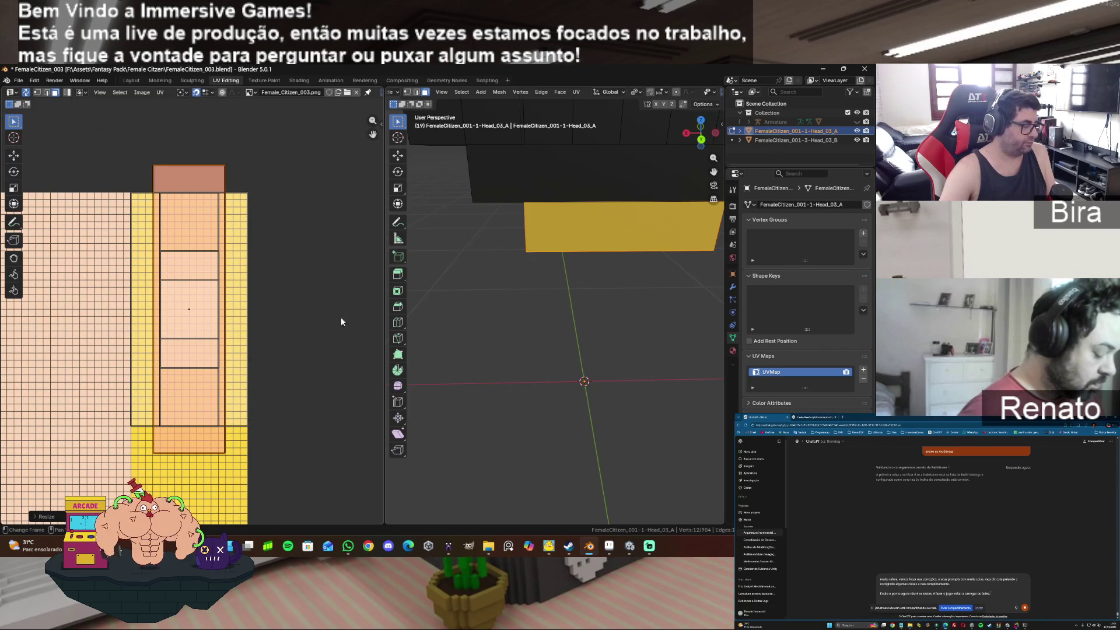
pyautogui.press('s')
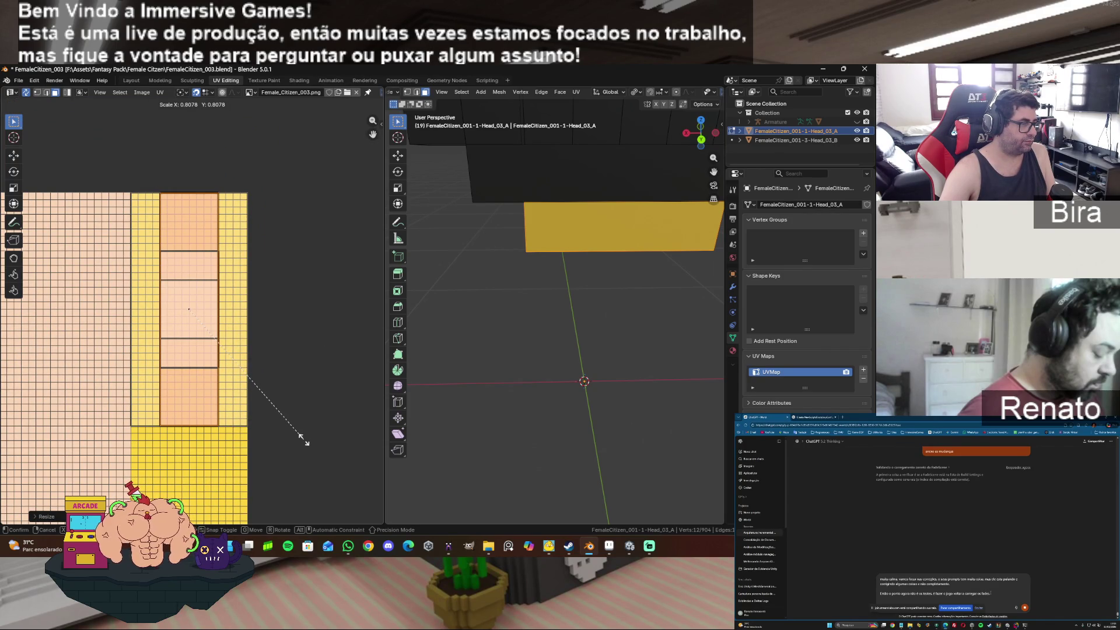
pyautogui.click(304, 439)
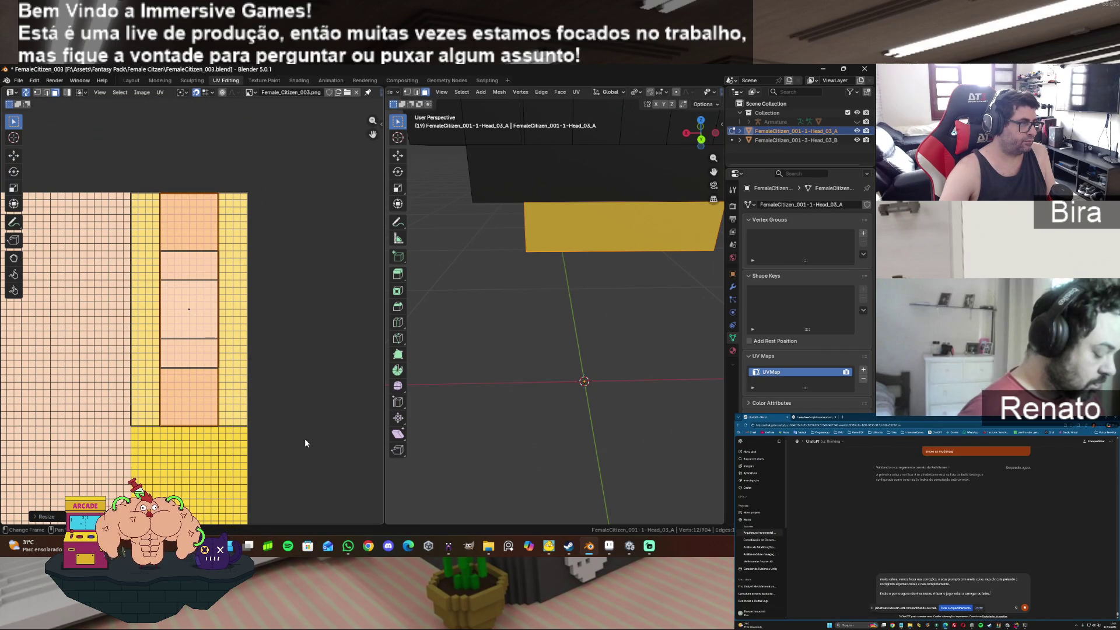
# Step: Snap the chin UV island to pixels and rotate it 90°
pyautogui.rightClick(201, 395)
pyautogui.moveTo(202, 395)
pyautogui.click(252, 397)
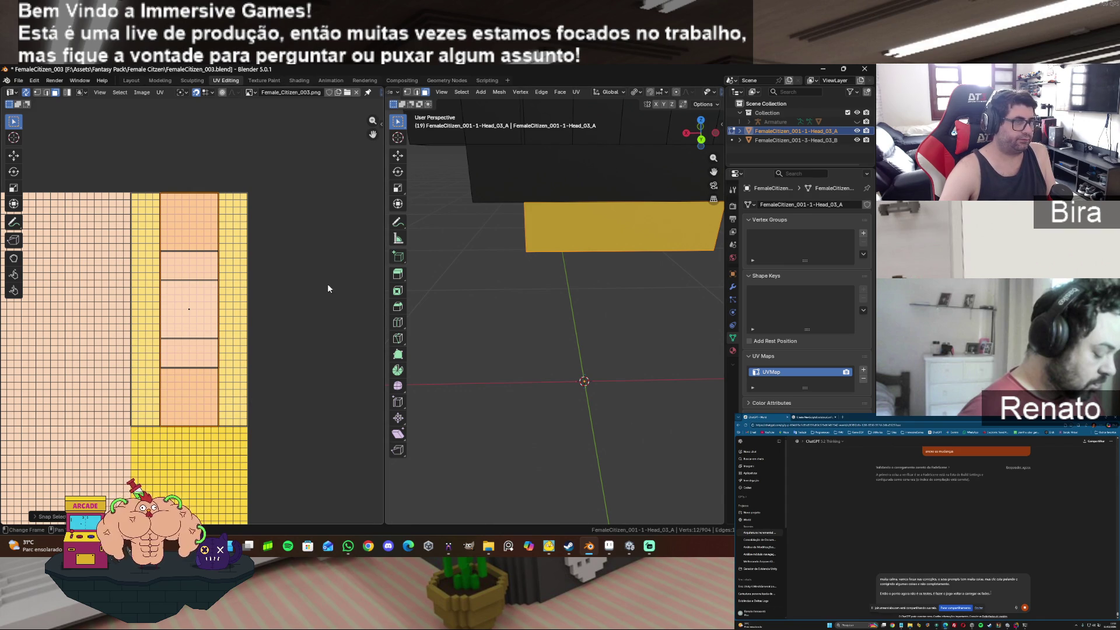
pyautogui.scroll(-1, 328, 283)
pyautogui.moveTo(312, 345); pyautogui.dragTo(314, 226, button='middle')
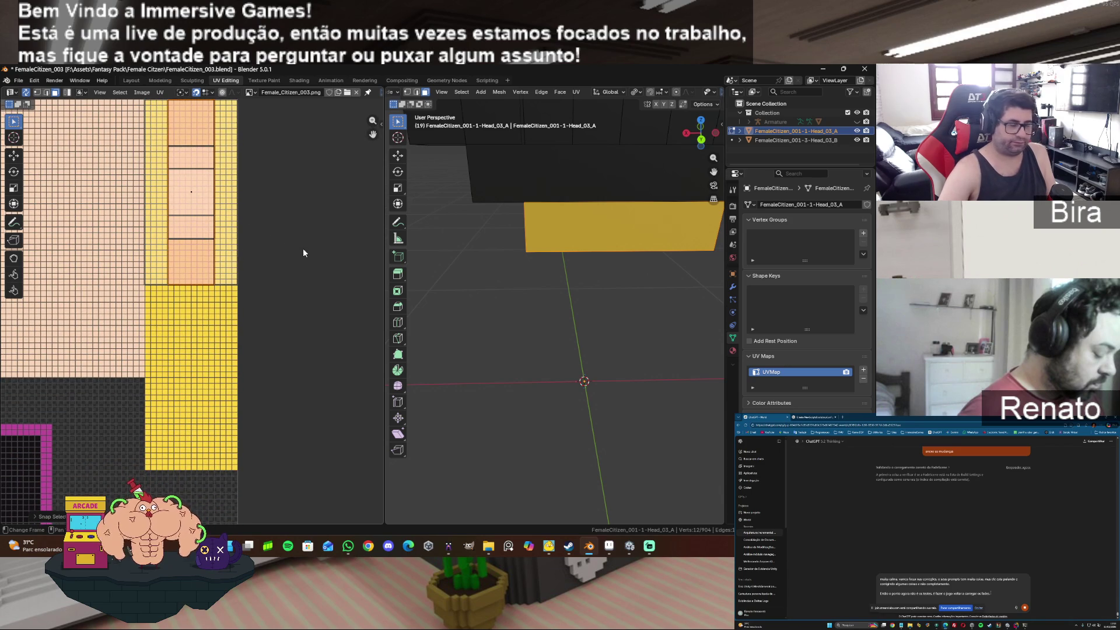
pyautogui.write('r90')
pyautogui.press('Return')
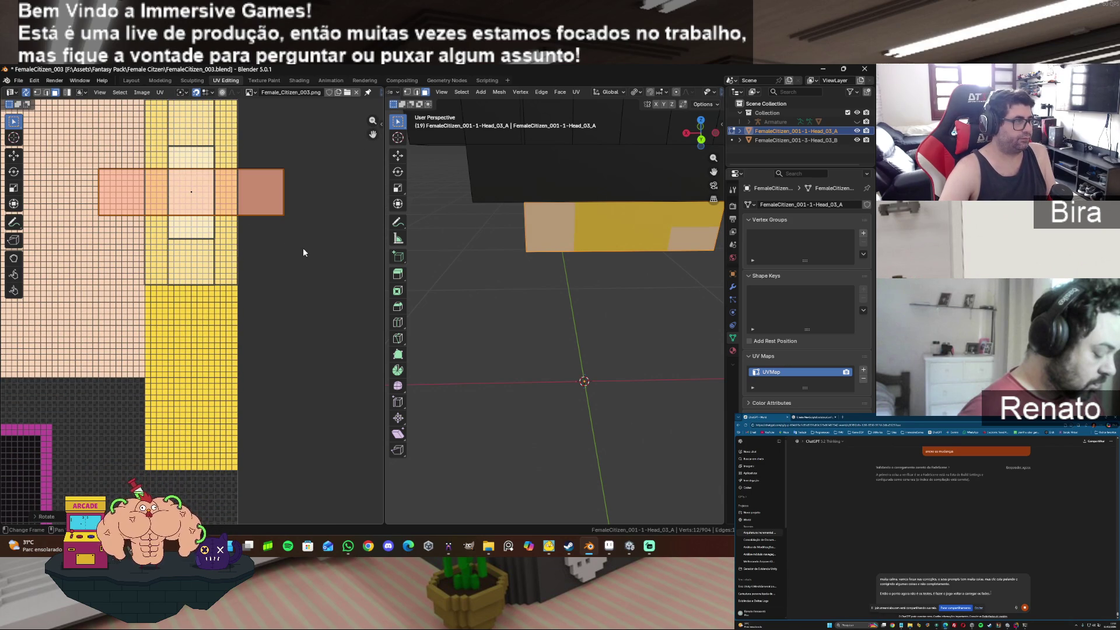
# Step: Move the chin UV island onto the large yellow area of the texture
pyautogui.moveTo(373, 134)
pyautogui.mouseDown()
pyautogui.moveTo(403, 35)
pyautogui.moveTo(399, 2)
pyautogui.mouseUp()
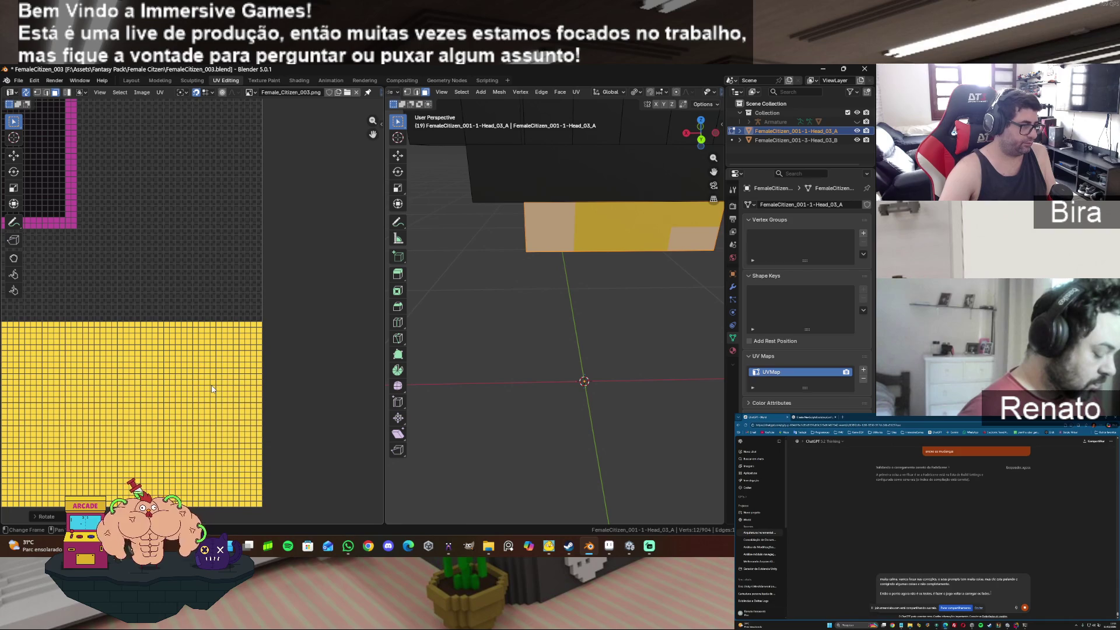
pyautogui.press('g')
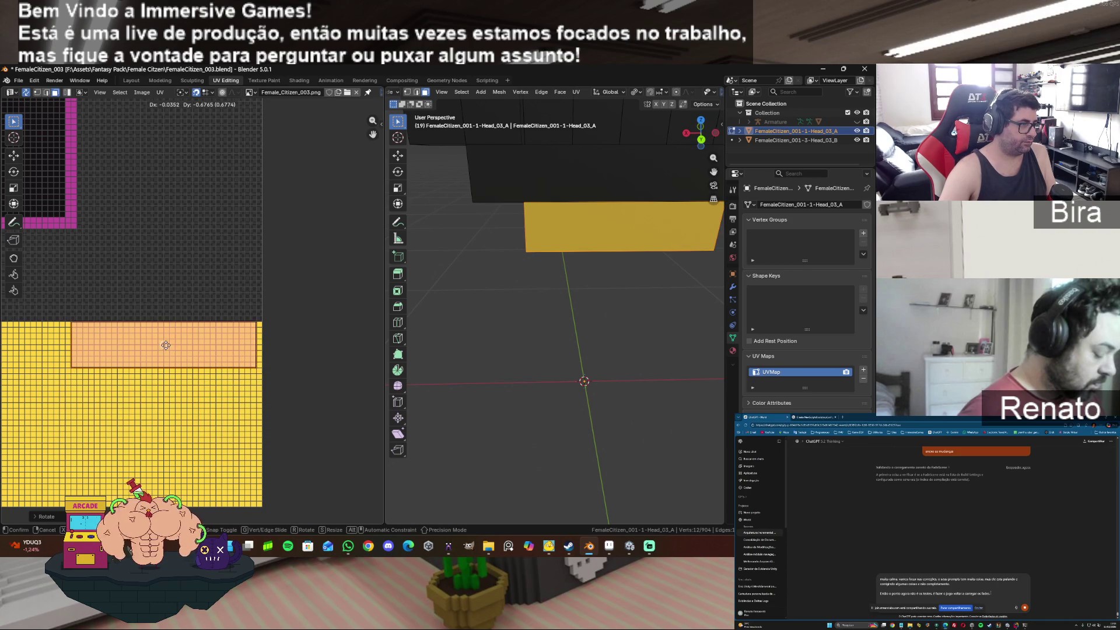
pyautogui.click(169, 345)
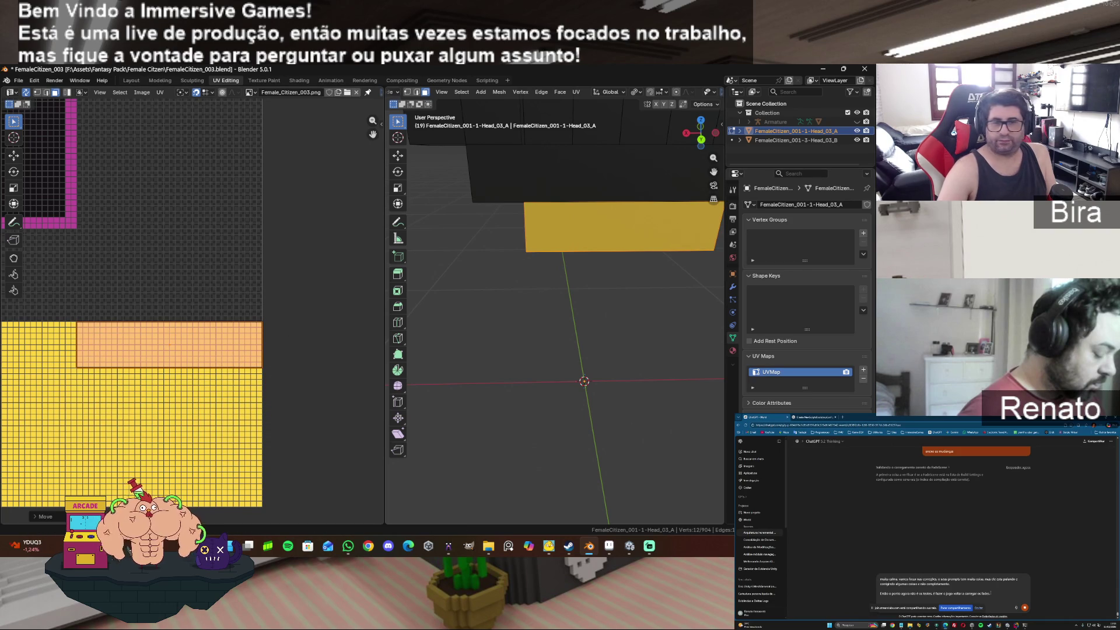
pyautogui.hotkey('alt', 'Tab')
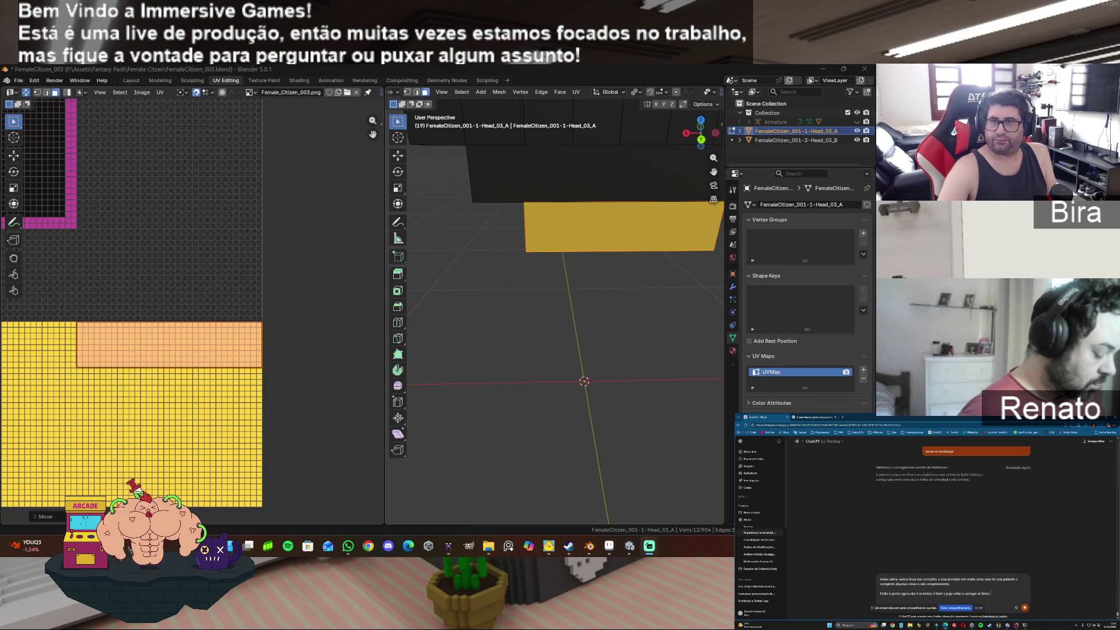